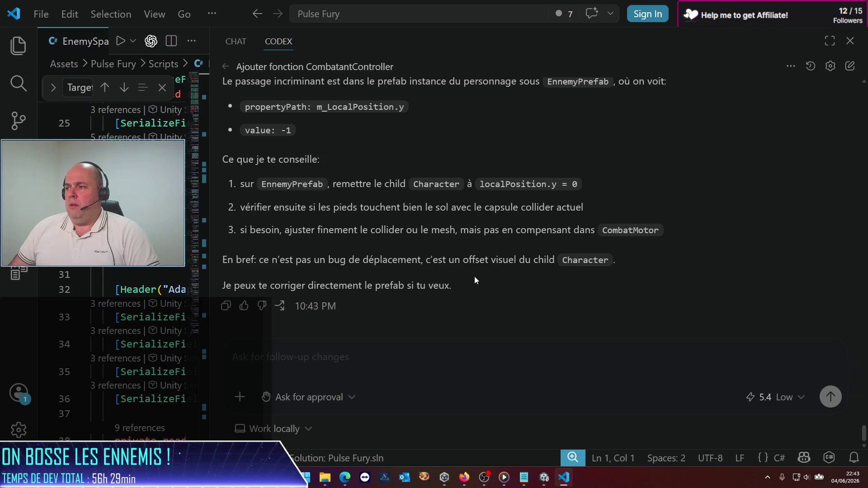
Step: Open EnnemyPrefab from Prefabs > Ennemies in prefab mode
scroll(474, 275, "up", 15)
scroll(474, 277, "down", 3)
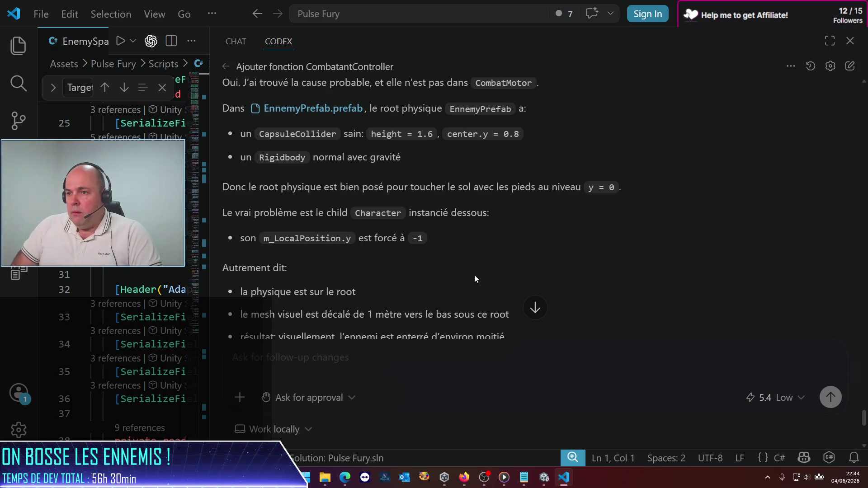
left_click(544, 477)
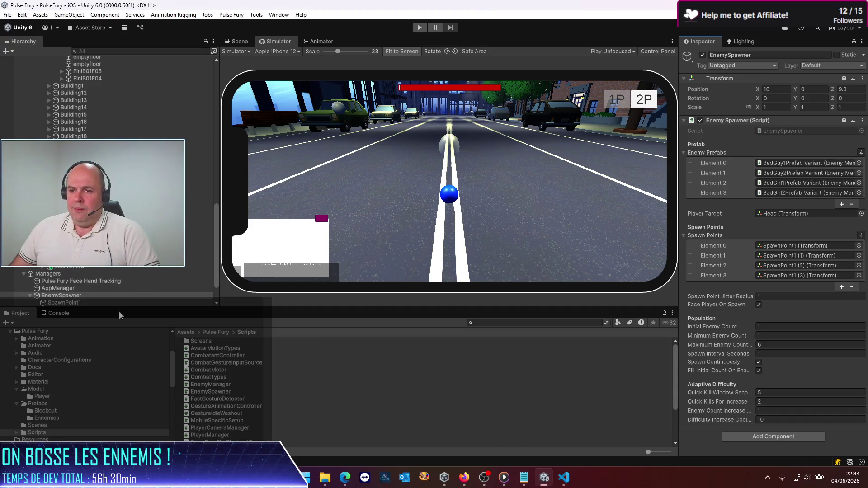
scroll(113, 266, "up", 10)
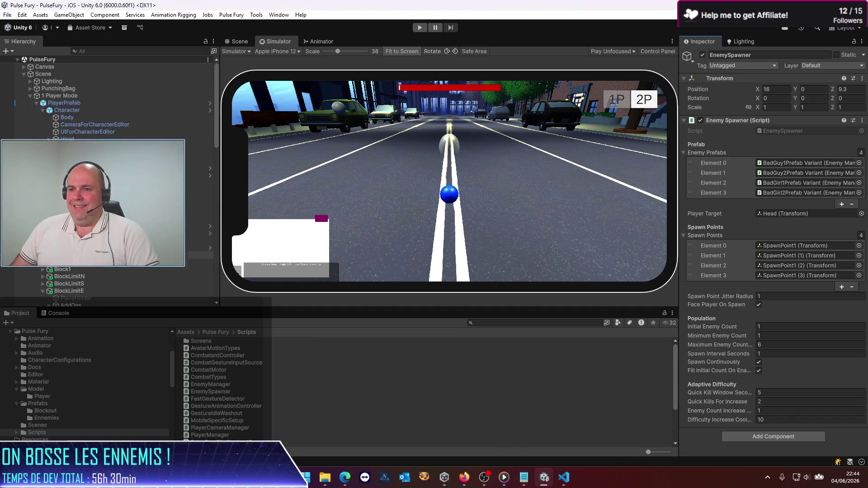
left_click(215, 332)
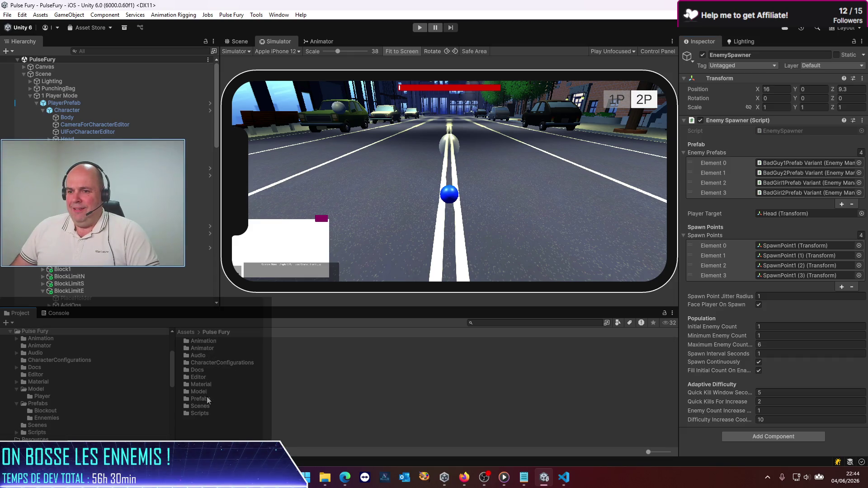
double_click(200, 399)
double_click(205, 348)
left_click(208, 370)
double_click(208, 370)
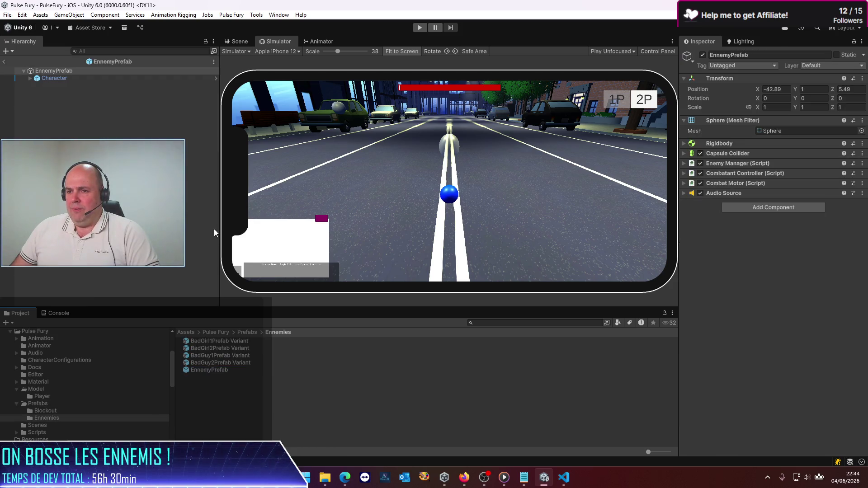
Step: Set the Character child's Transform Position Y to 0 and return to the scene
left_click(68, 78)
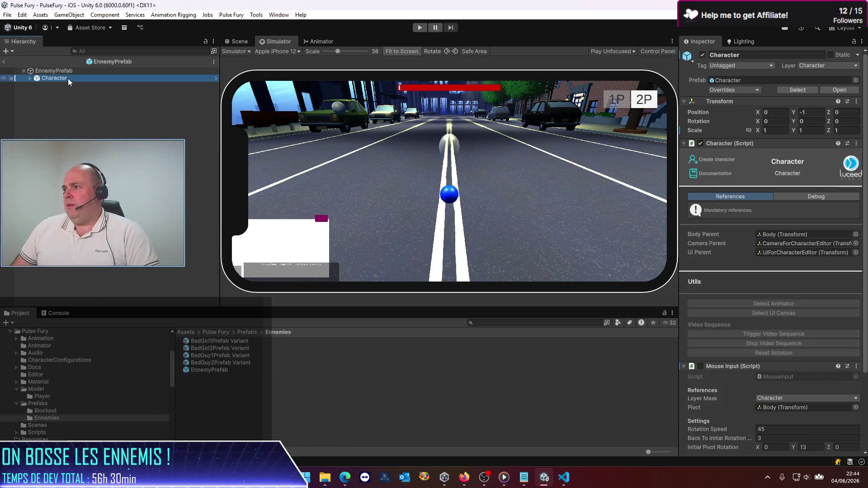
double_click(810, 112)
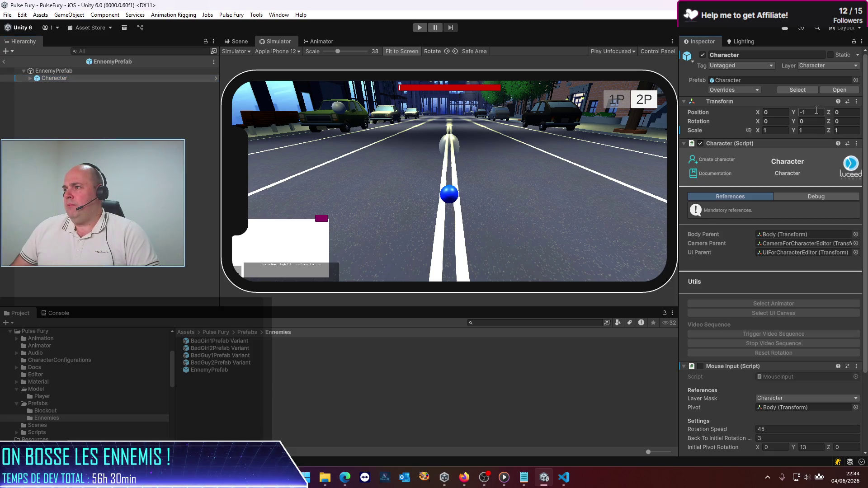
type("0")
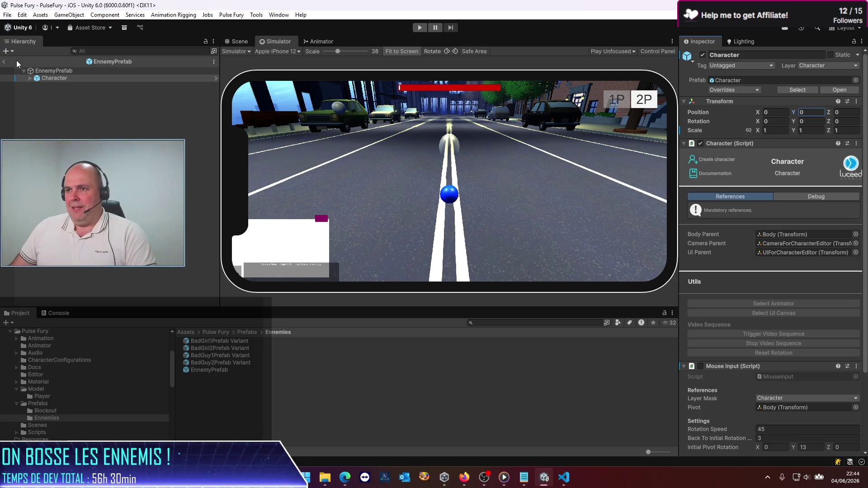
left_click(5, 61)
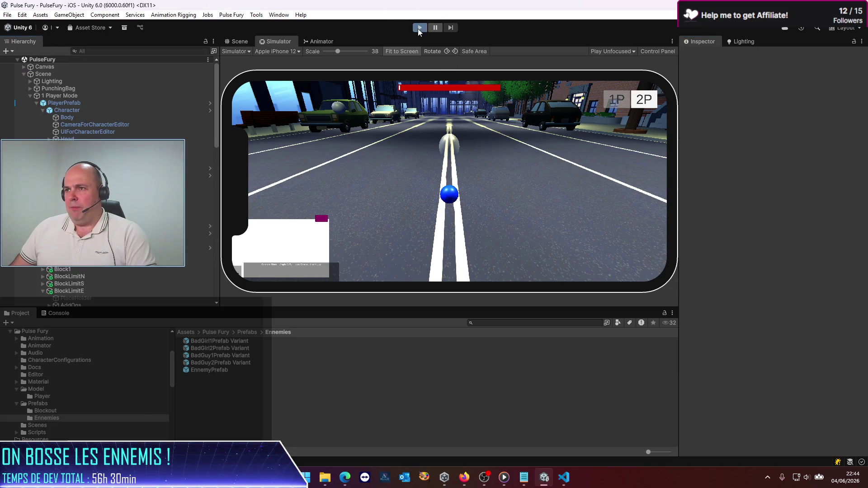
Step: Start the game and frame the spawned BadGuy1Prefab Variant clone in the Scene view
left_click(419, 29)
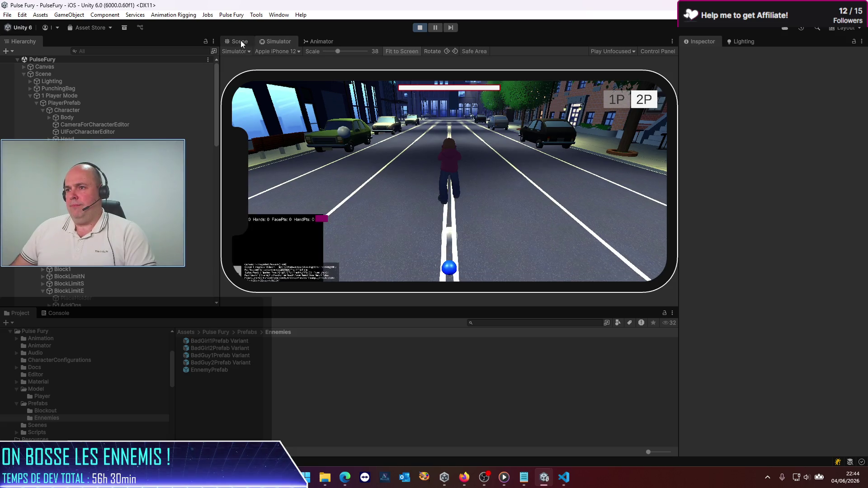
left_click(241, 41)
scroll(74, 268, "down", 10)
scroll(74, 270, "down", 5)
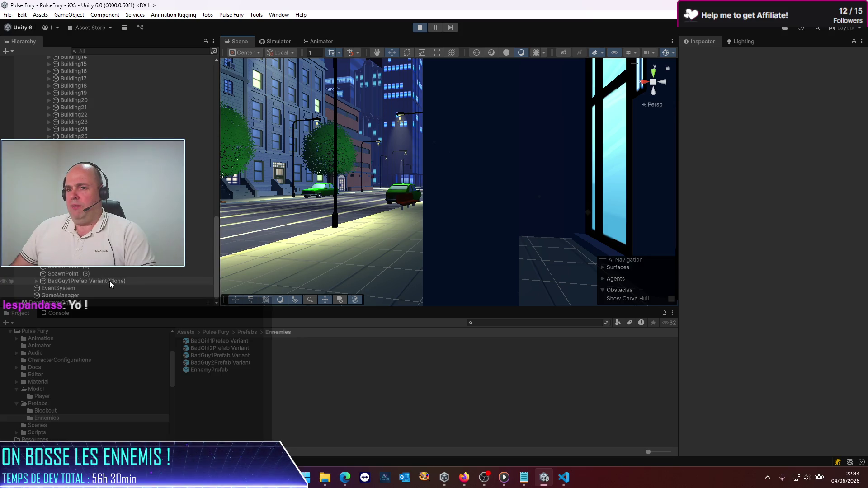
left_click(80, 281)
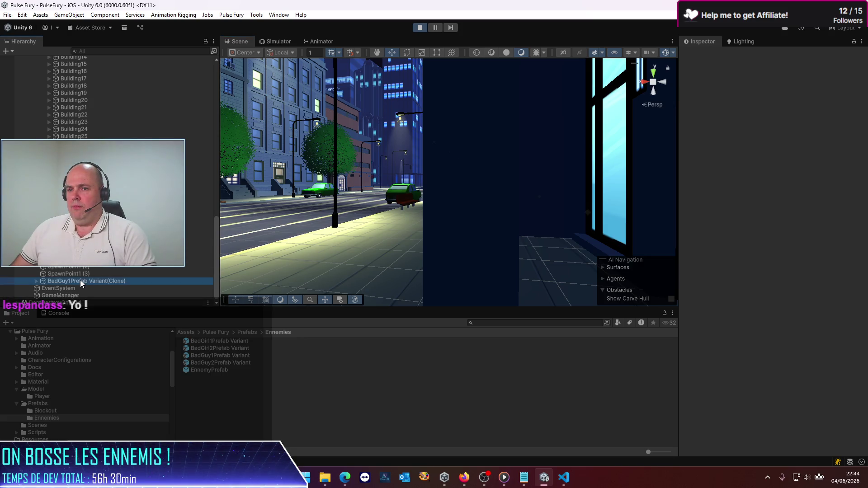
double_click(80, 281)
Step: Orbit down around the BadGuy1 enemy, then stop the game and switch to the browser
mouse_move(497, 217)
left_mouse_down()
mouse_move(540, 244)
mouse_move(403, 235)
mouse_move(362, 213)
mouse_move(315, 161)
mouse_move(289, 149)
mouse_move(407, 135)
left_mouse_up()
mouse_move(498, 190)
left_mouse_down()
mouse_move(363, 232)
mouse_move(340, 111)
mouse_move(351, 233)
mouse_move(470, 213)
left_mouse_up()
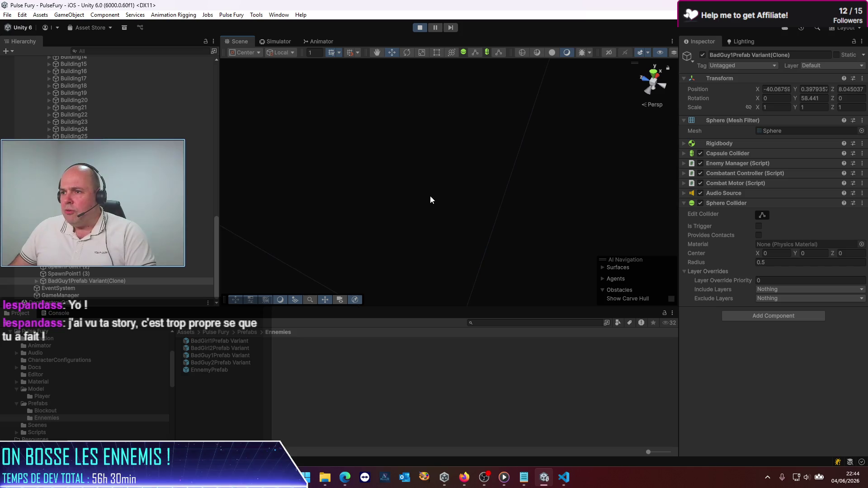
left_click(420, 28)
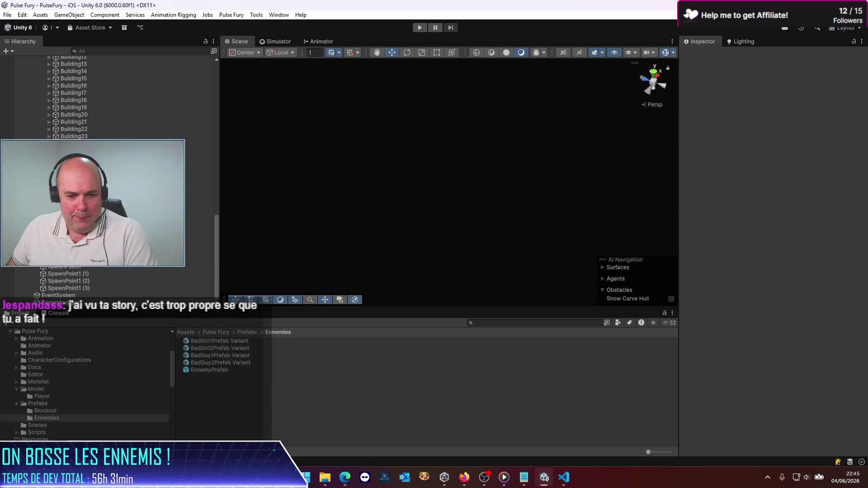
key("alt+Tab")
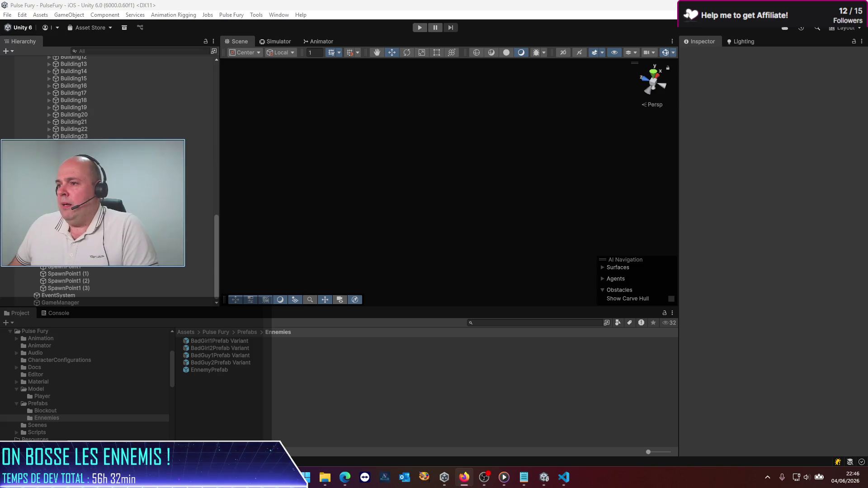
Step: Switch to the Simulator view and start the game
left_click(116, 130)
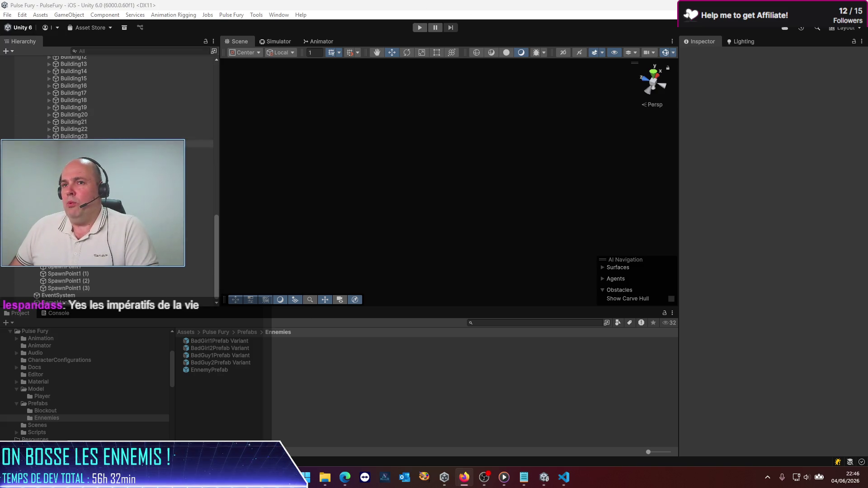
scroll(116, 130, "up", 10)
scroll(116, 130, "up", 3)
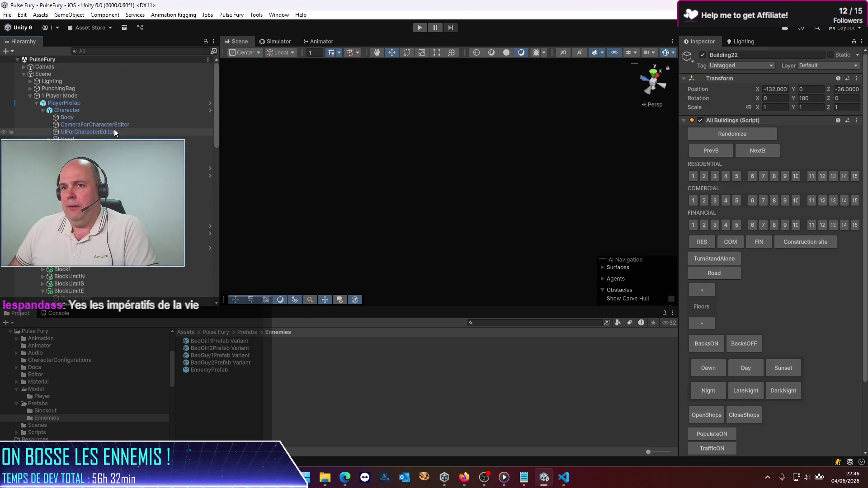
left_click(286, 42)
left_click(421, 27)
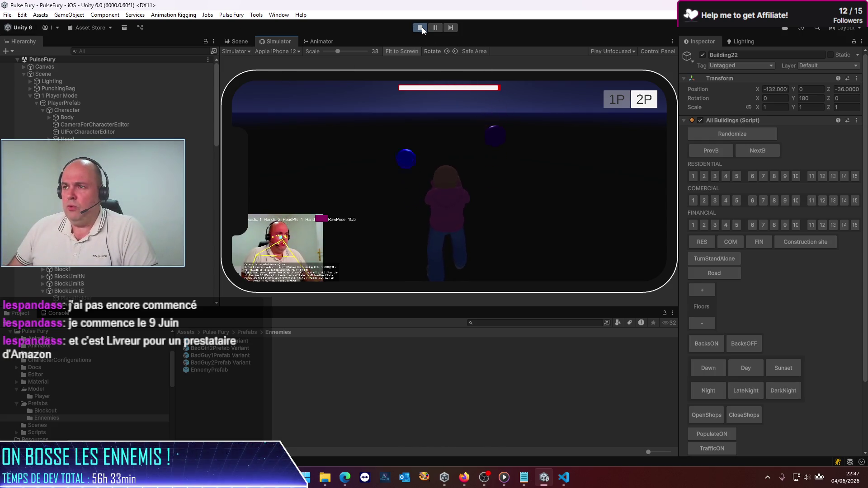
Step: Restart the game and select the spawned BadGuy2Prefab Variant clone
left_click(421, 28)
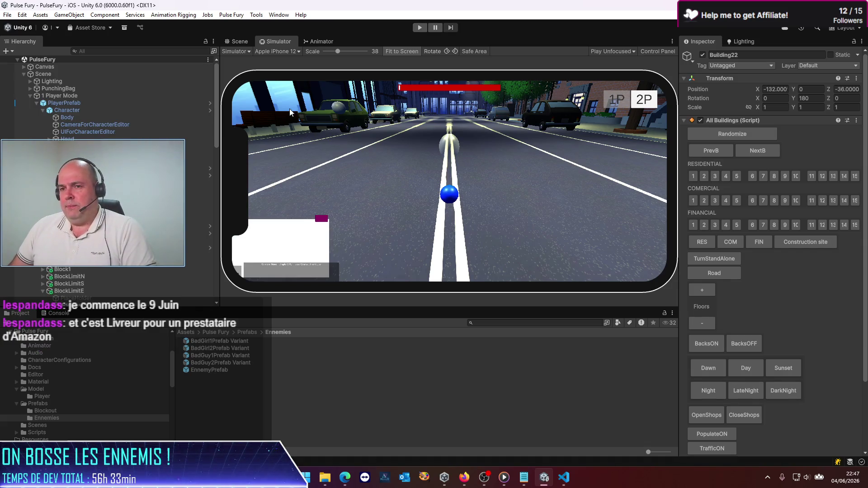
left_click(423, 30)
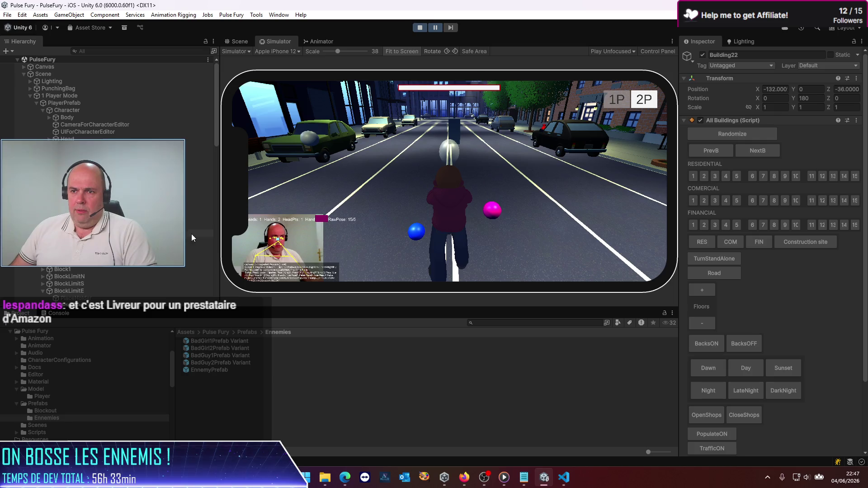
scroll(107, 287, "down", 15)
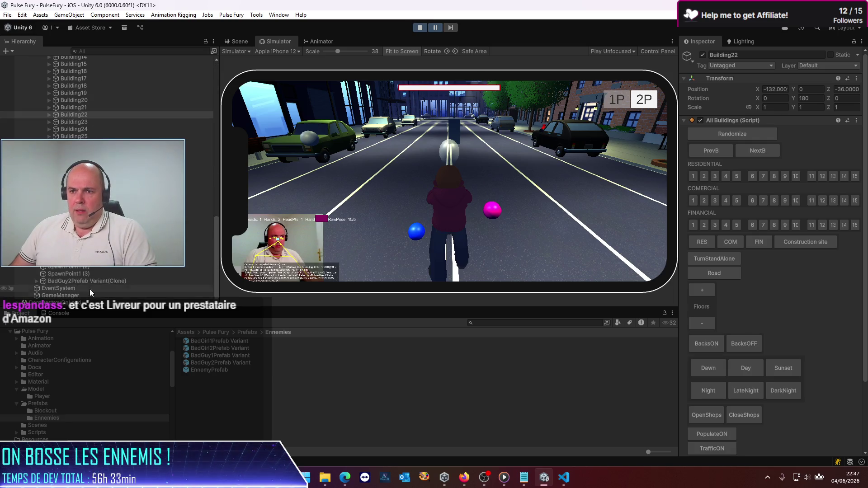
left_click(85, 281)
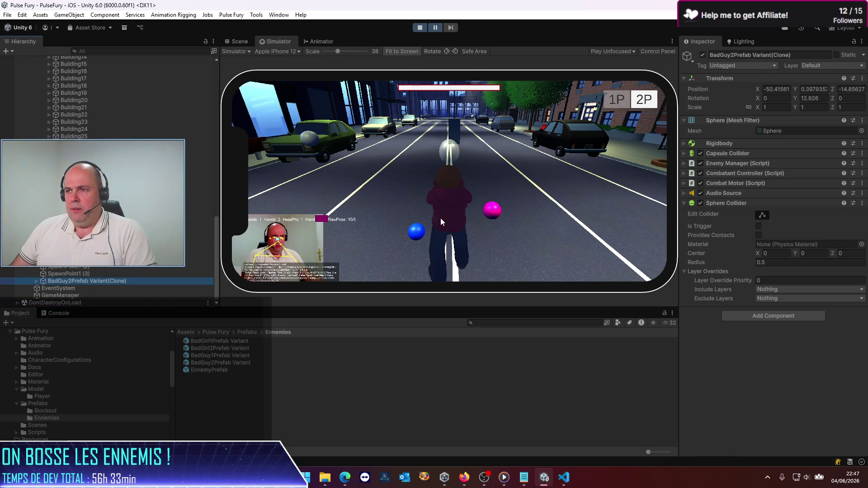
Step: Frame the BadGuy2 clone in the Scene view and set its Position Y to 0
left_click(241, 41)
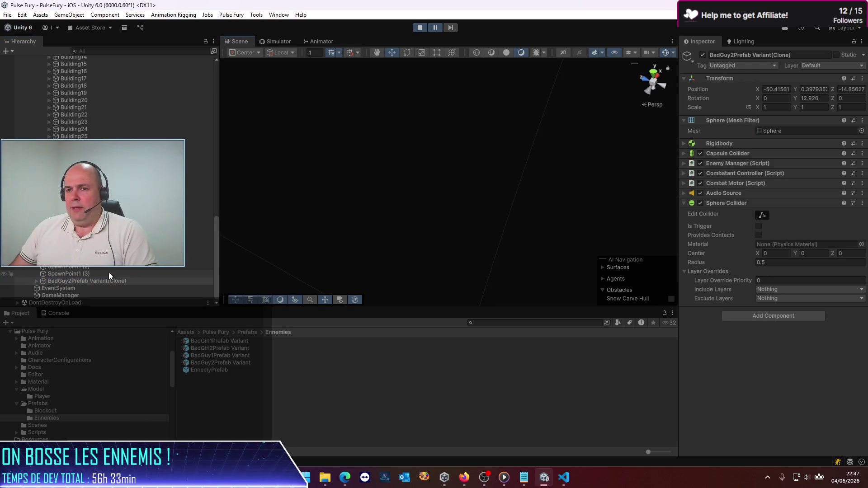
double_click(83, 281)
mouse_move(411, 225)
left_mouse_down()
mouse_move(573, 132)
mouse_move(460, 232)
left_mouse_up()
key("f")
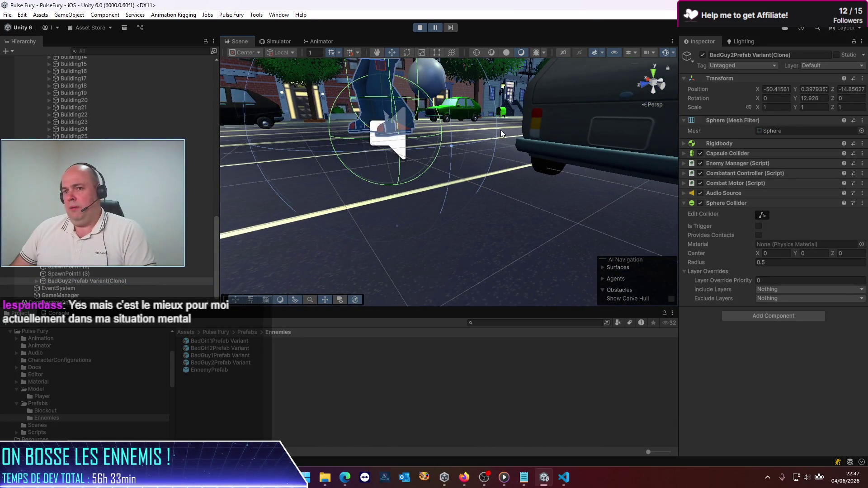
left_click(812, 90)
type("0")
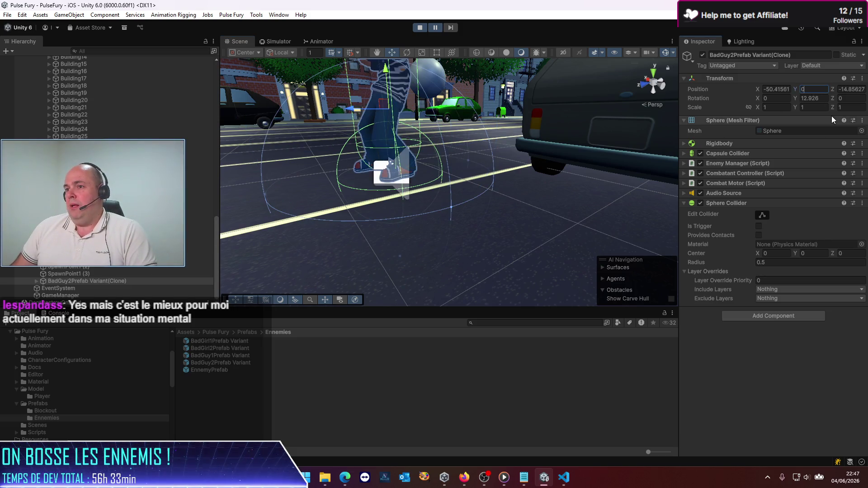
mouse_move(303, 192)
left_mouse_down()
mouse_move(387, 207)
mouse_move(458, 177)
mouse_move(466, 158)
mouse_move(454, 194)
left_mouse_up()
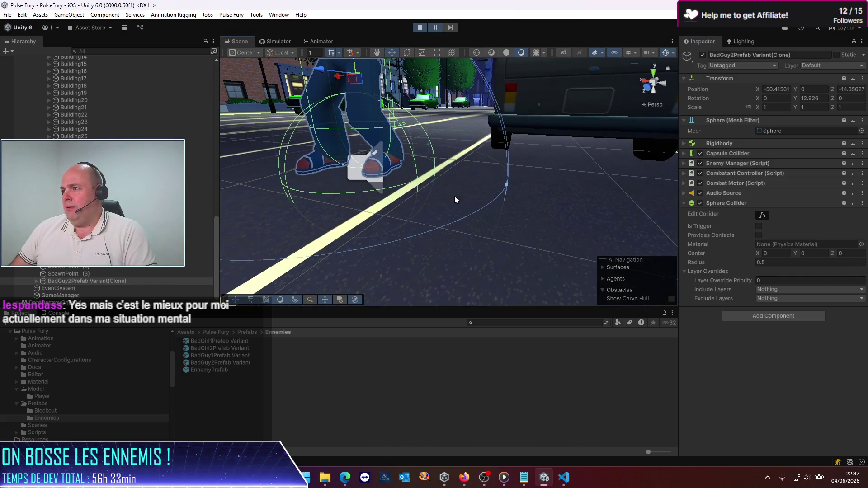
Step: Inspect the clone's Character child, the enemy spawner and SpawnPoint1 in the Hierarchy
left_click(36, 281)
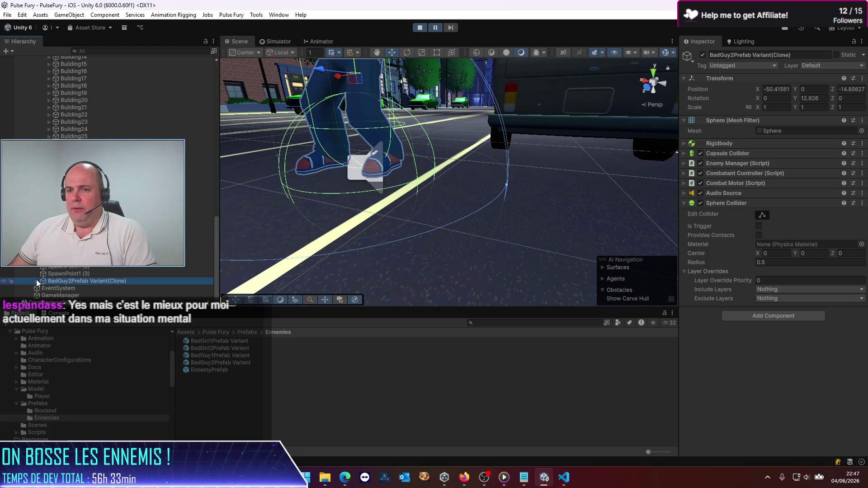
left_click(77, 289)
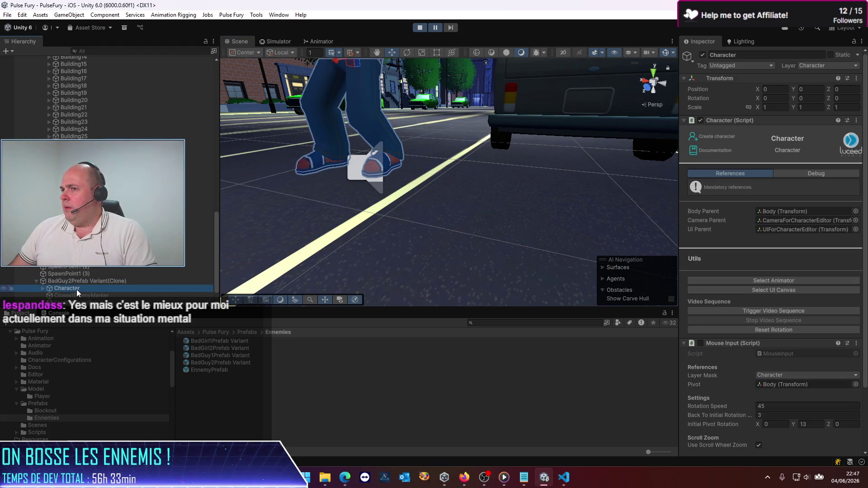
left_click(63, 244)
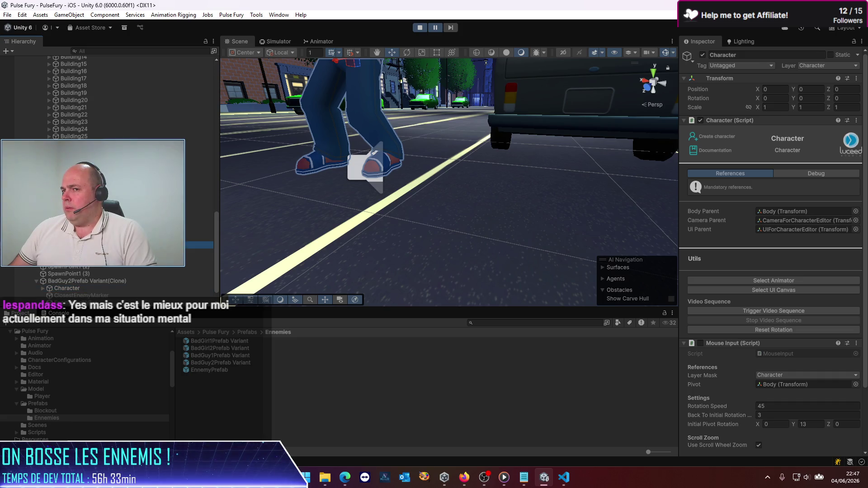
left_click(78, 288)
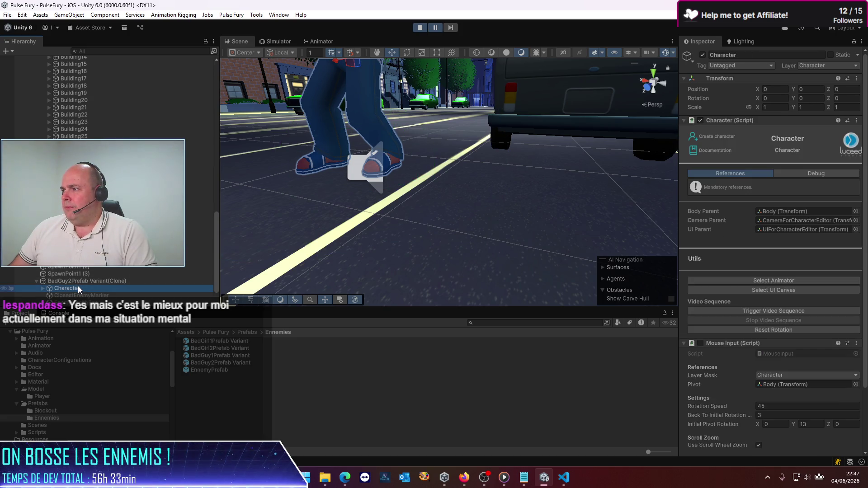
left_click(77, 281)
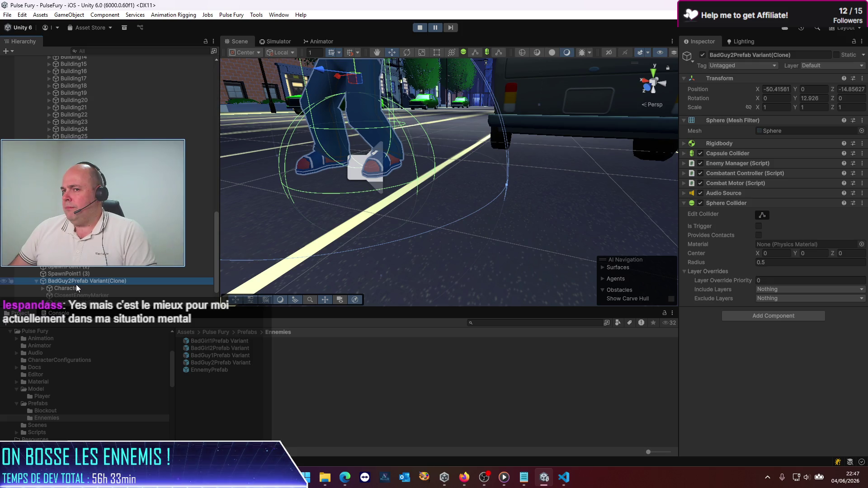
left_click(68, 252)
left_click(71, 280)
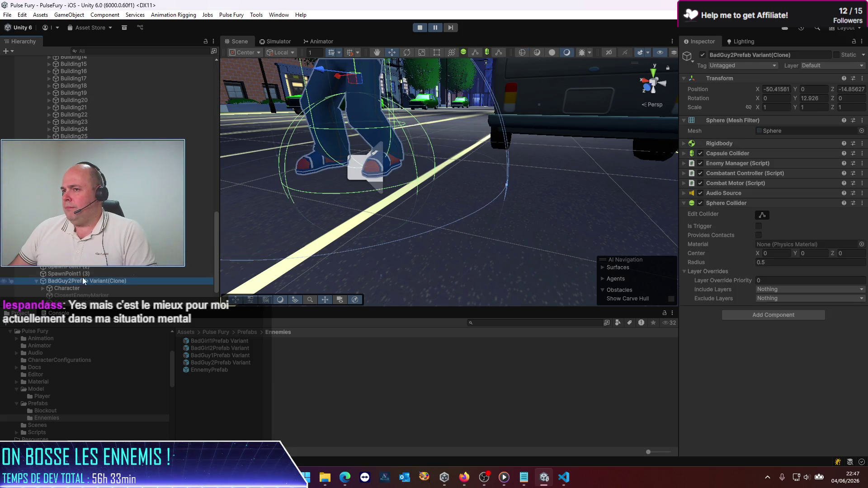
left_click_drag(353, 190, 412, 183)
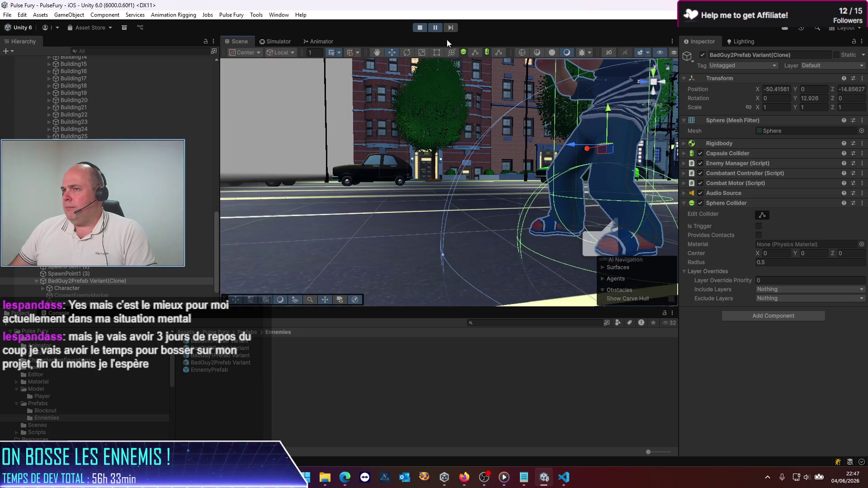
Step: Pause the game, toggle the clone's Sphere Collider off and on twice, stop, and reopen EnnemyPrefab
left_click(433, 28)
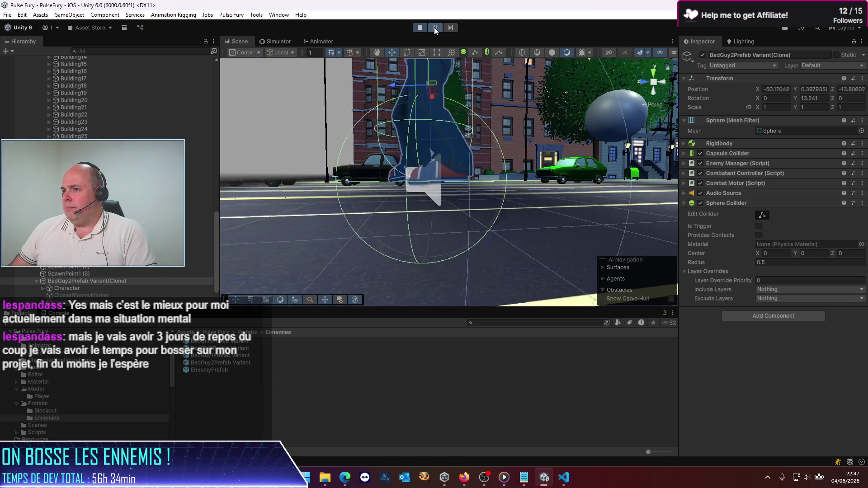
left_click(434, 27)
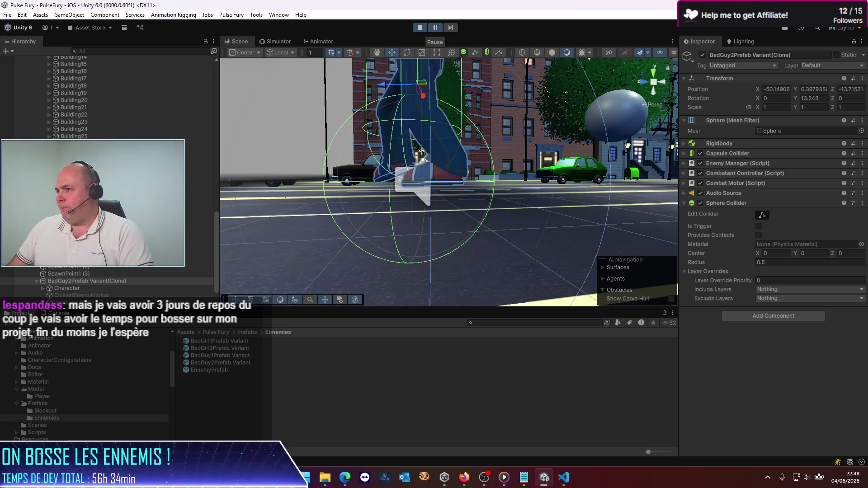
left_click(701, 204)
left_click(702, 203)
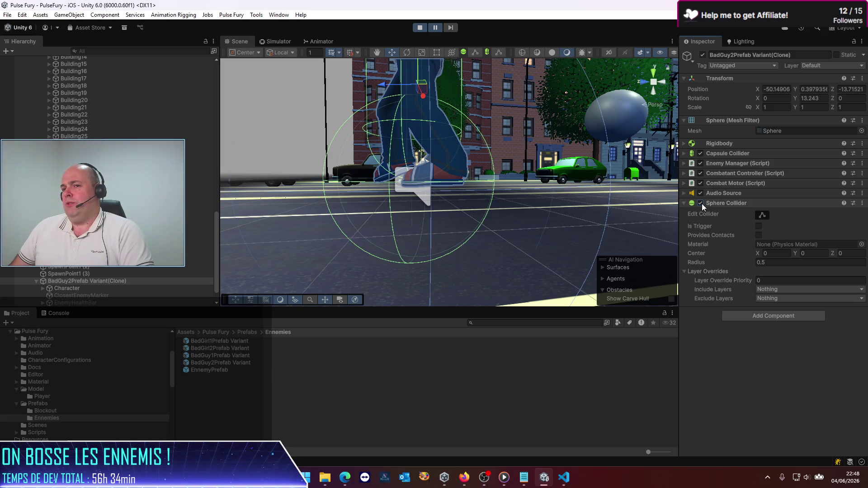
left_click(702, 203)
left_click(702, 204)
left_click(421, 29)
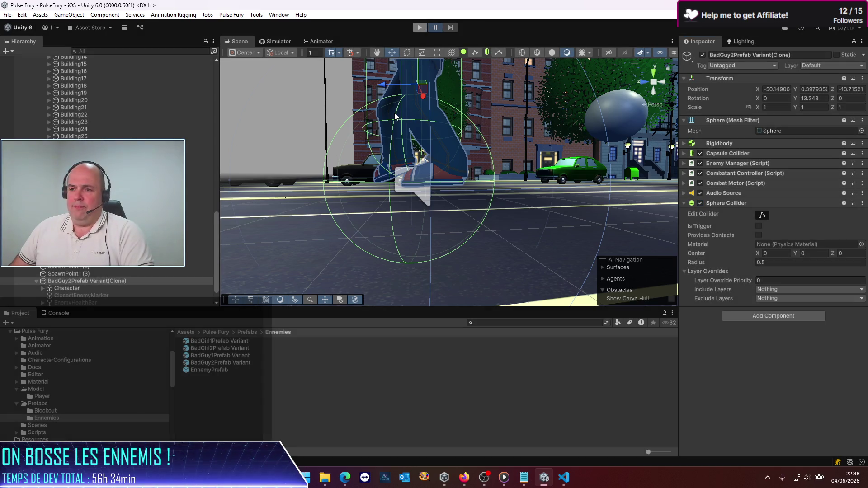
double_click(218, 370)
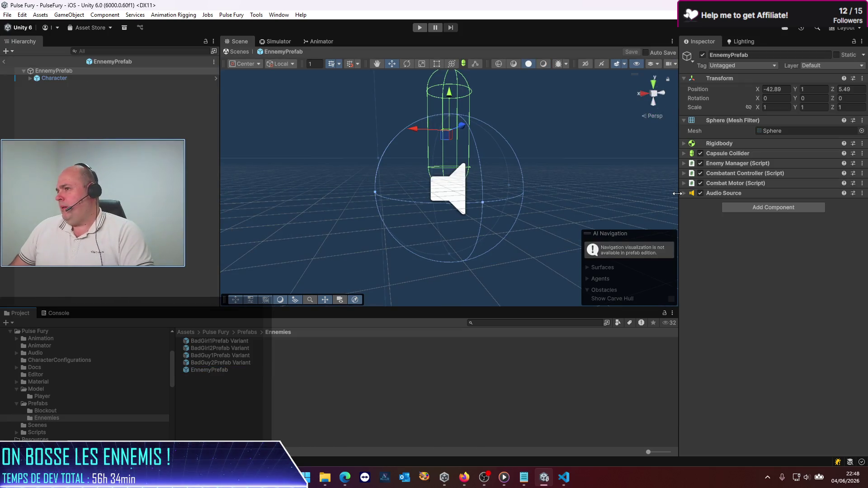
Step: Open the BadGirl1, BadGirl2 and BadGuy2 variants, then EnnemyPrefab, and locate its Combat Motor script
double_click(229, 341)
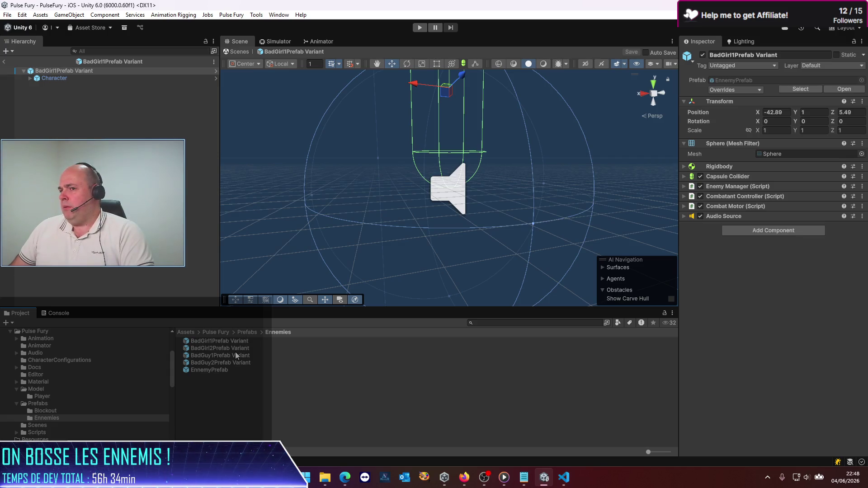
double_click(234, 350)
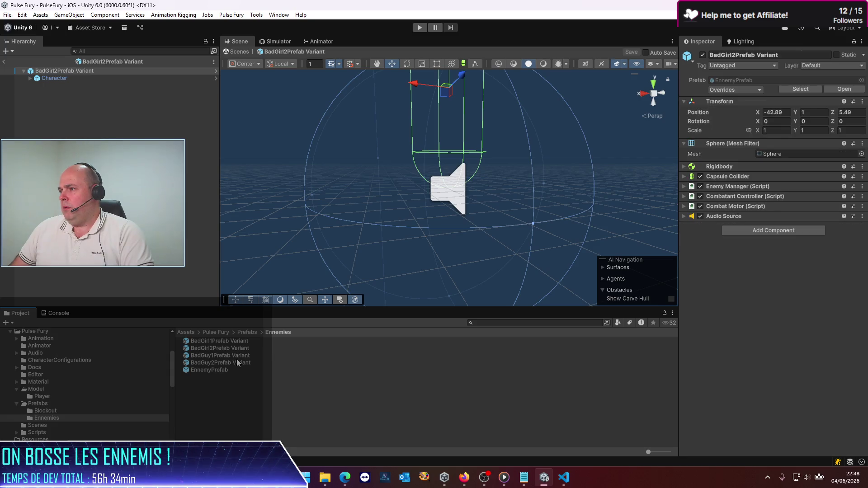
double_click(237, 362)
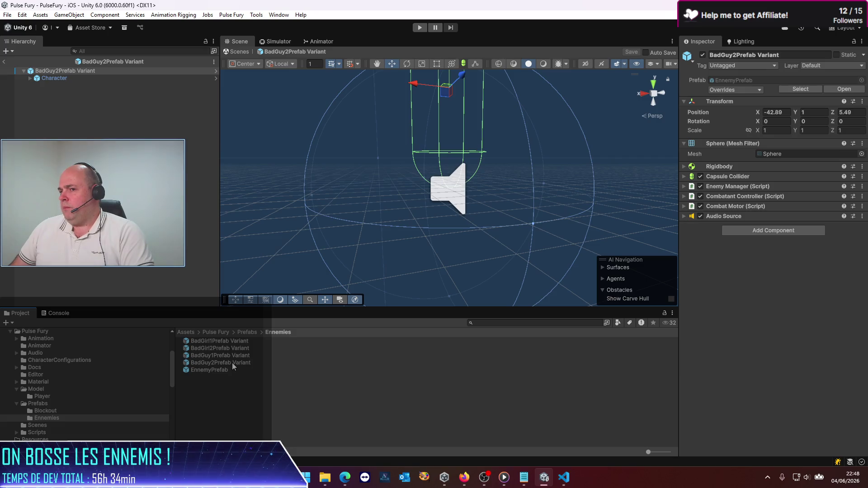
double_click(218, 369)
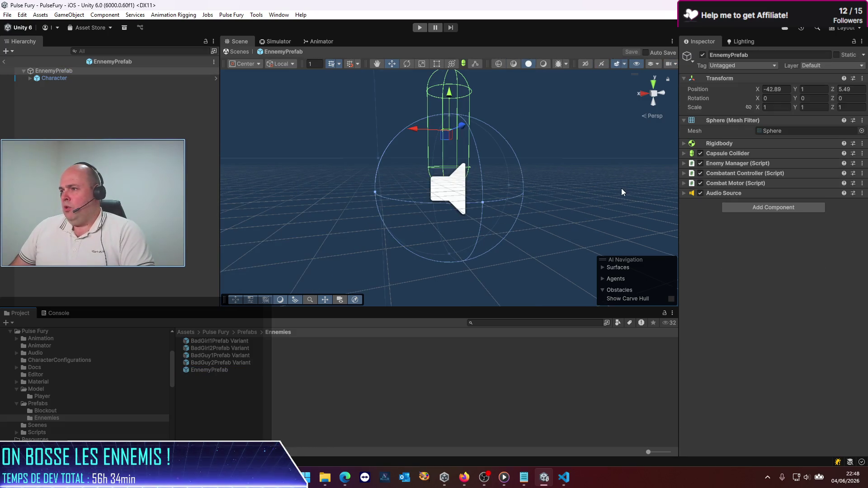
left_click(682, 184)
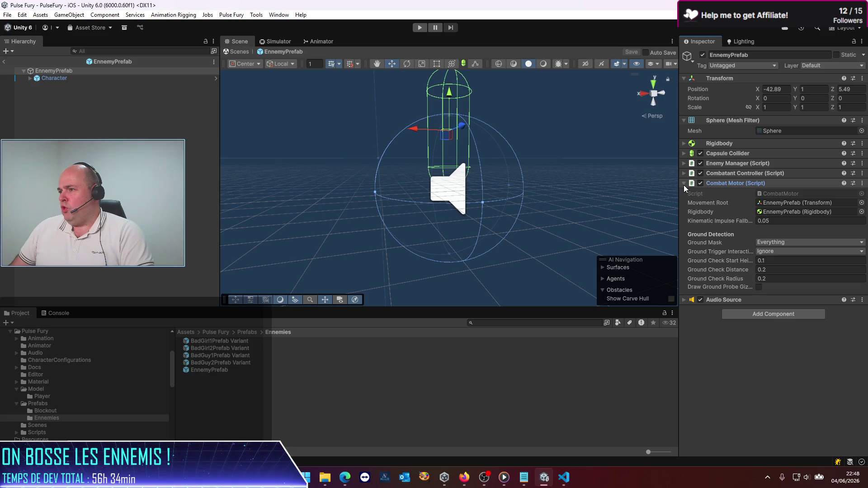
left_click(777, 194)
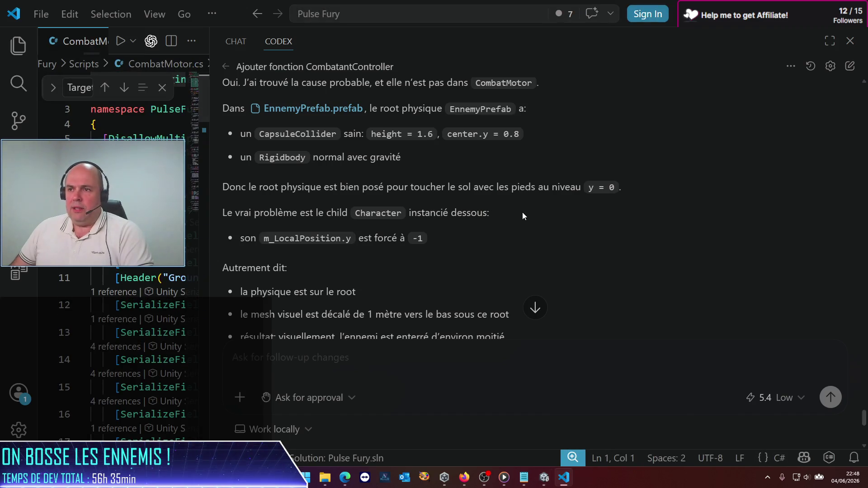
Step: Widen the CombatMotor.cs editor and Explorer beside the Codex chat
mouse_move(209, 183)
left_mouse_down()
mouse_move(655, 237)
mouse_move(357, 240)
mouse_move(319, 248)
mouse_move(690, 263)
left_mouse_up()
left_click(290, 208)
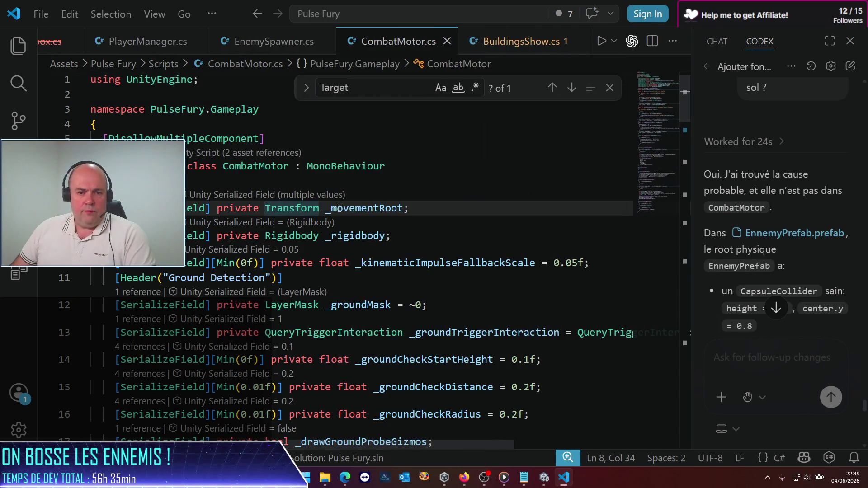
scroll(341, 211, "down", 3)
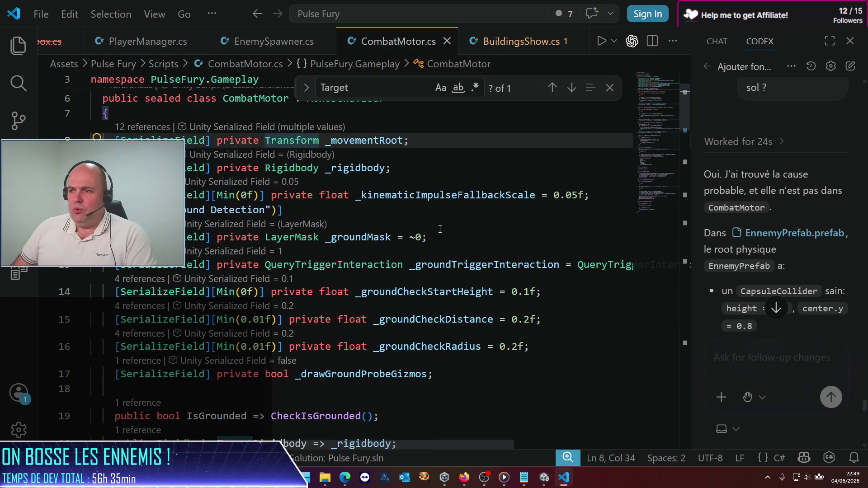
left_click(373, 237)
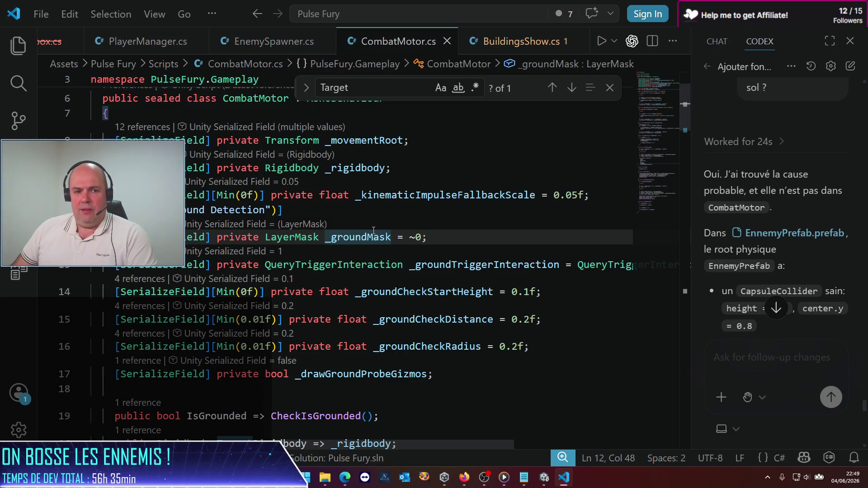
left_click(18, 45)
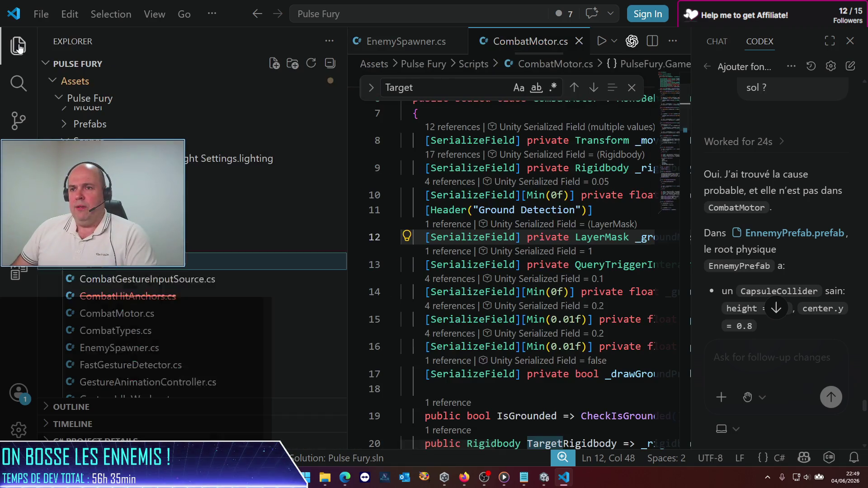
mouse_move(349, 200)
left_mouse_down()
mouse_move(171, 200)
mouse_move(179, 200)
left_mouse_up()
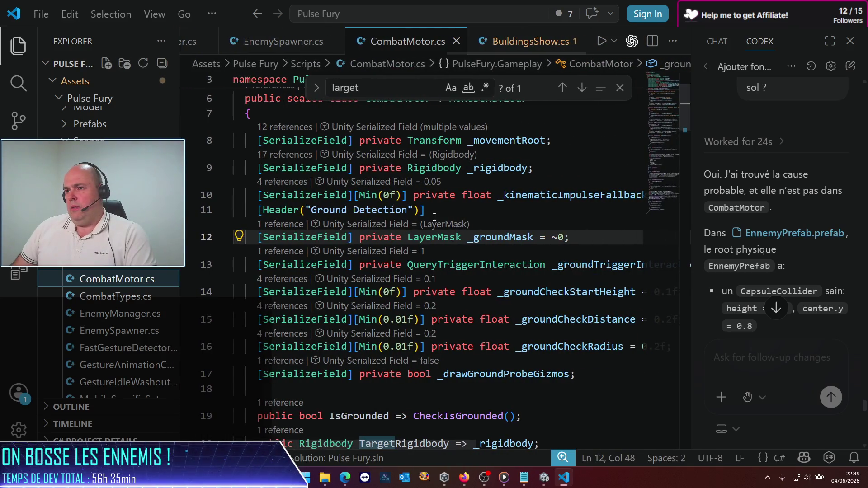
left_click(491, 213)
Step: Search CombatMotor.cs for 'coll' and 'collide', find no matches, then return to Unity
key("ctrl+f")
type("collider")
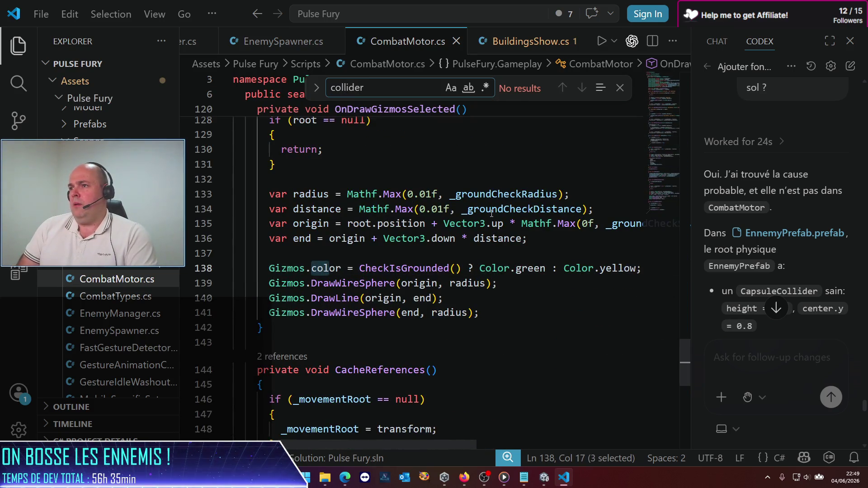
key("Escape")
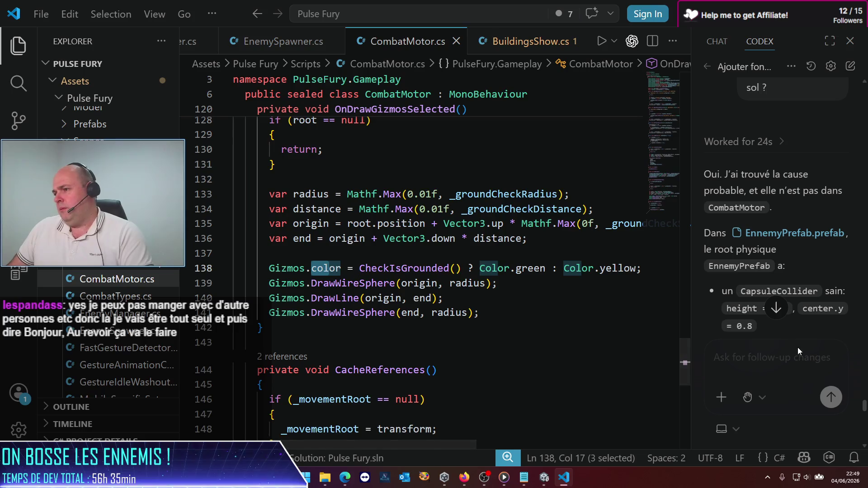
left_click_drag(685, 360, 688, 72)
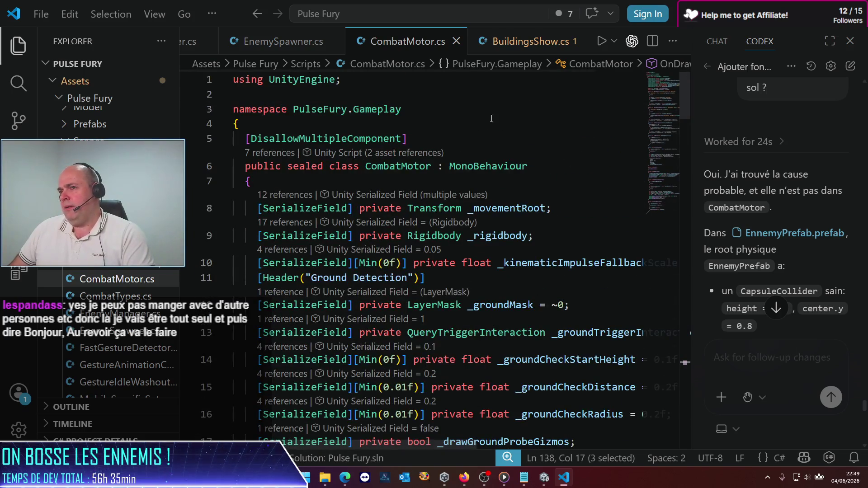
left_click(509, 128)
key("ctrl+f")
type("cpm")
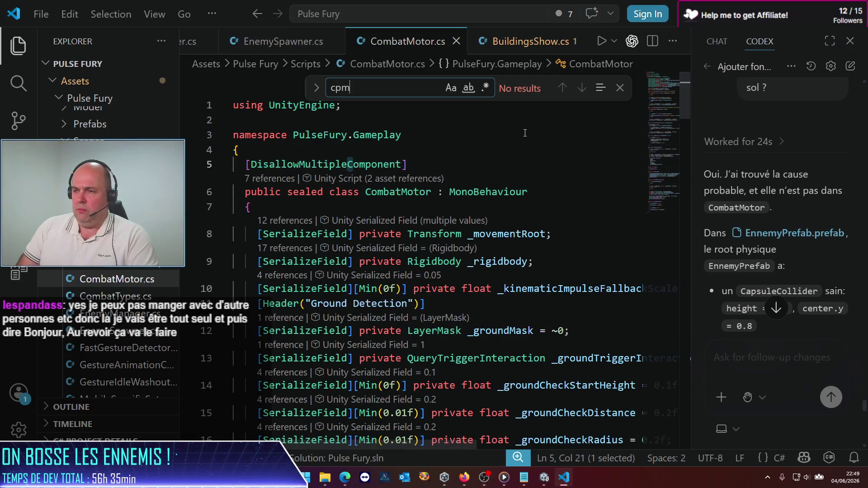
key("BackSpace")
key("BackSpace")
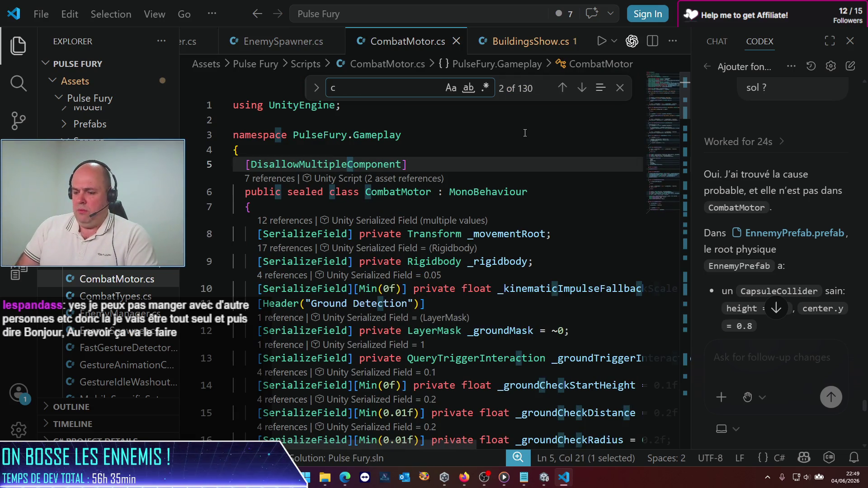
type("ollider")
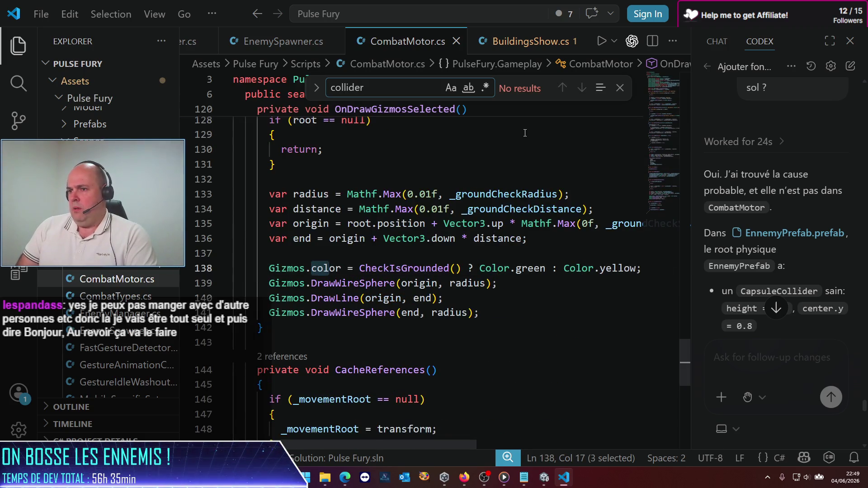
key("Escape")
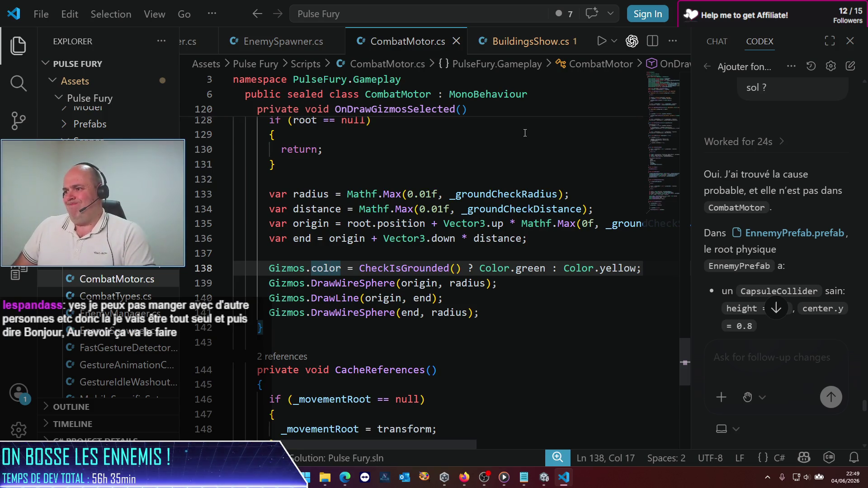
key("alt+Tab")
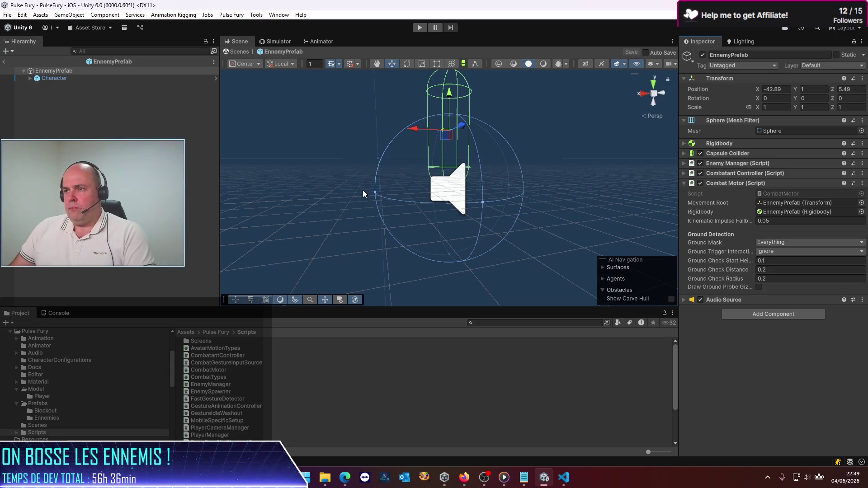
Step: Select Character and the EnnemyPrefab root, unfold Character's children, then switch to VS Code
left_click(66, 79)
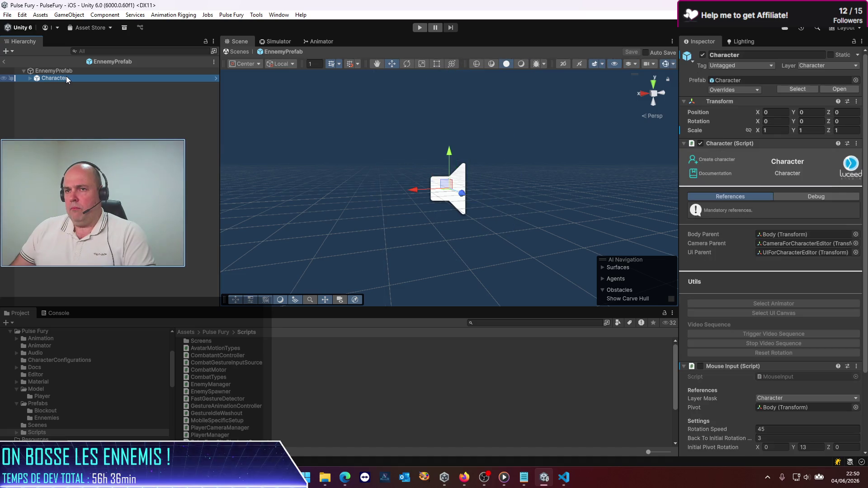
left_click(38, 70)
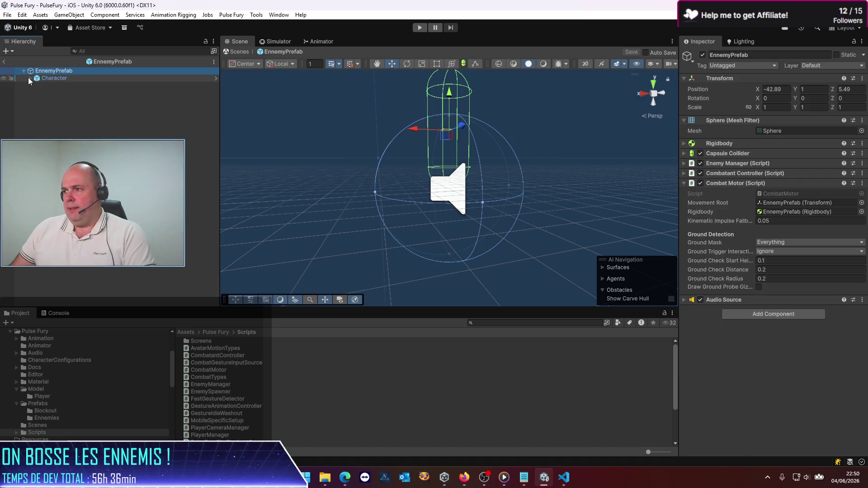
left_click(29, 79)
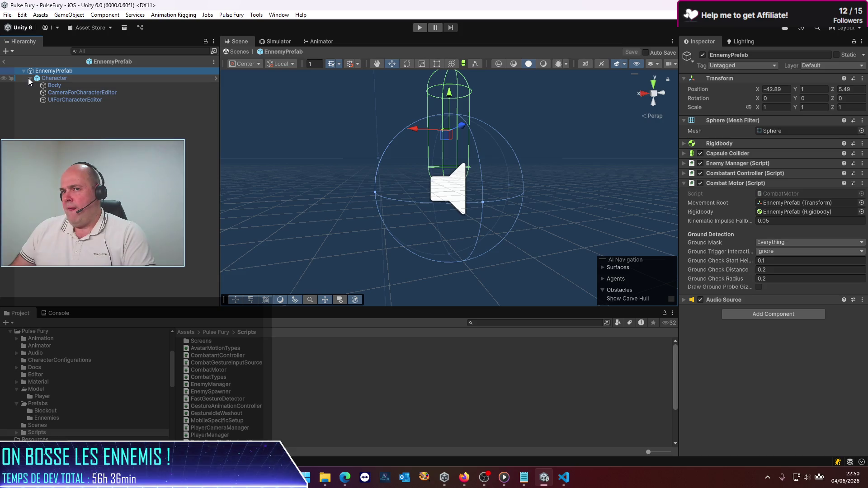
key("alt+Tab")
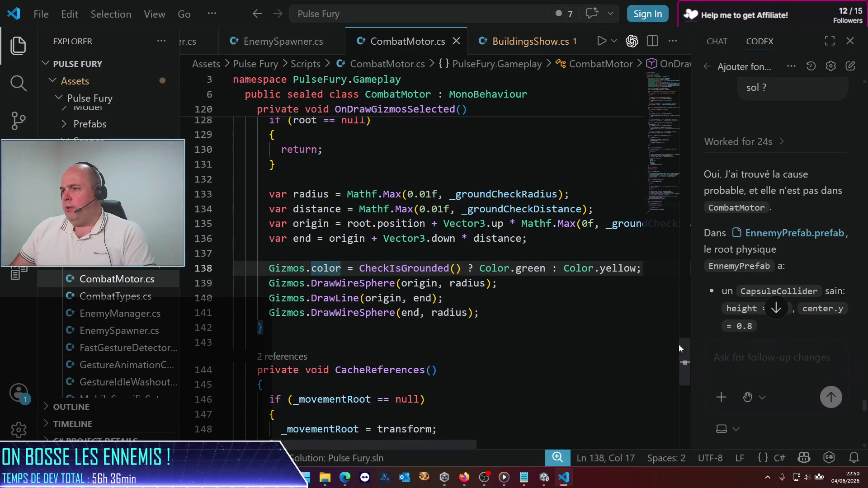
Step: Widen the Codex chat and ask whether a class like CombatMotor adds the sphere collider
left_click_drag(693, 308, 260, 295)
left_click(559, 307)
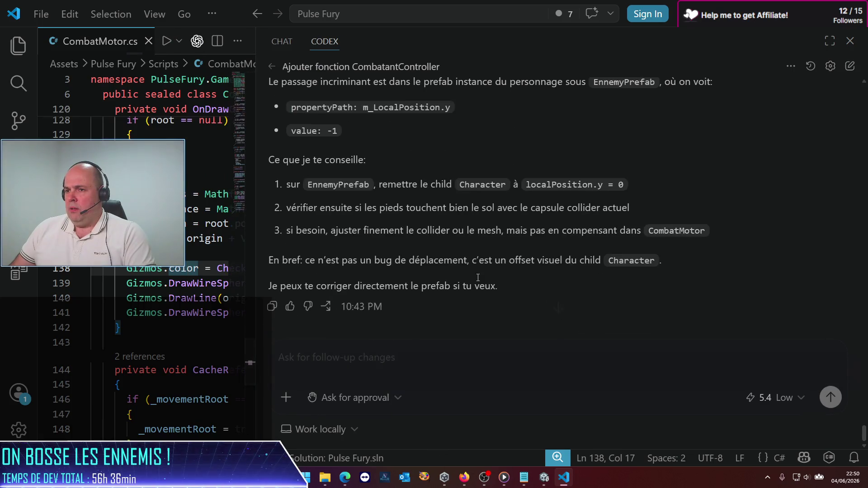
left_click(497, 371)
type("alors y'a un t")
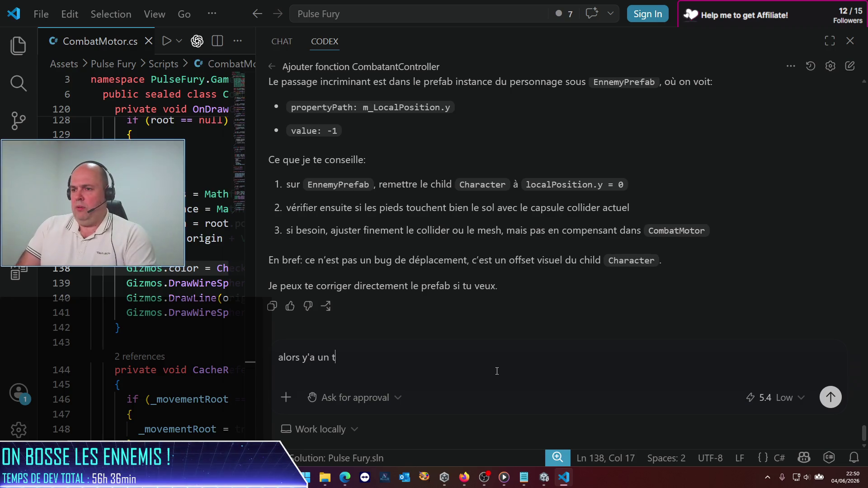
type("ruc, une ")
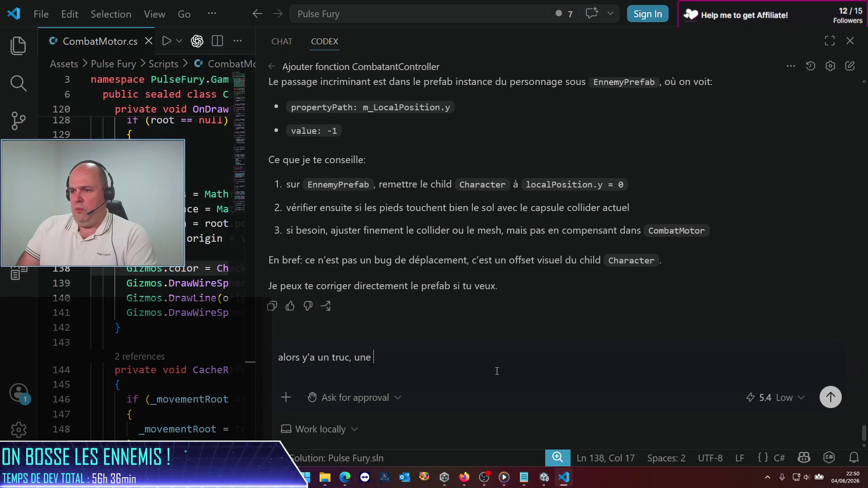
type("classe qui me rajhout")
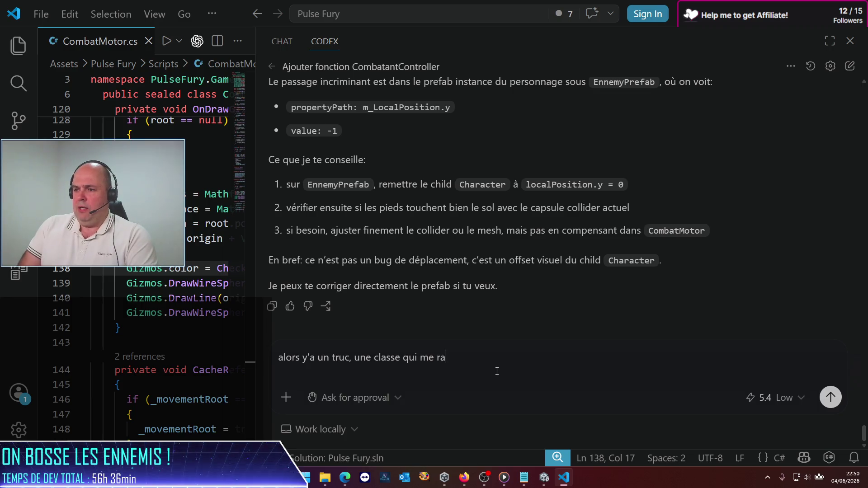
key("BackSpace")
key("BackSpace")
key("BackSpace")
key("BackSpace")
type("oute un ")
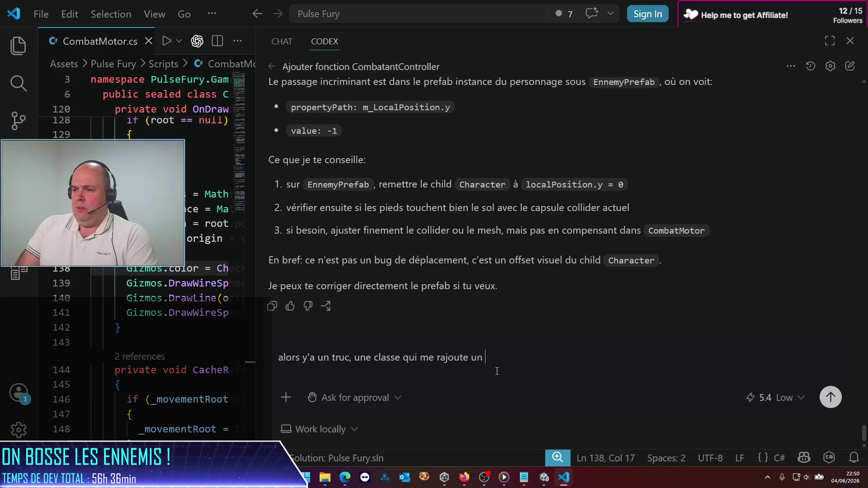
type("sphere collide")
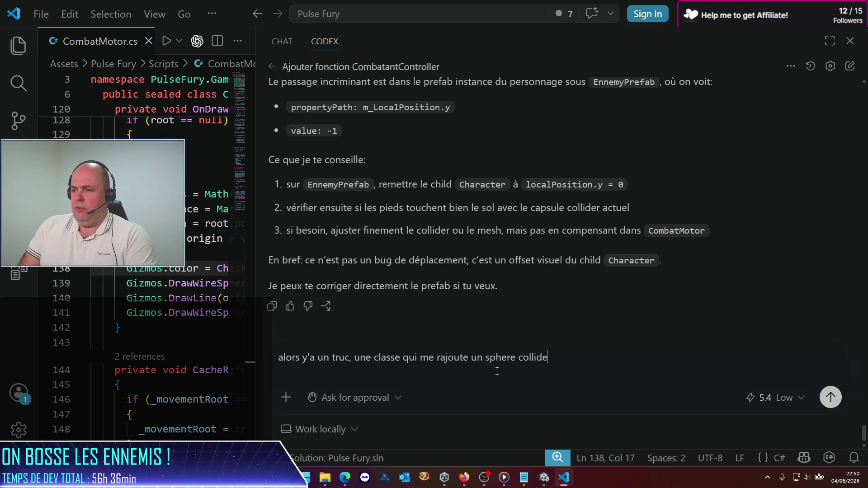
type("r ! C'es")
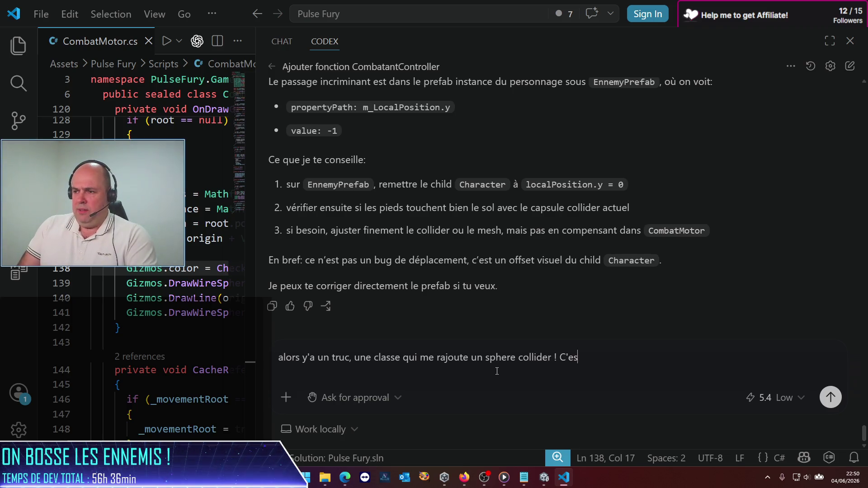
type("t le combatMotor ?")
key("Return")
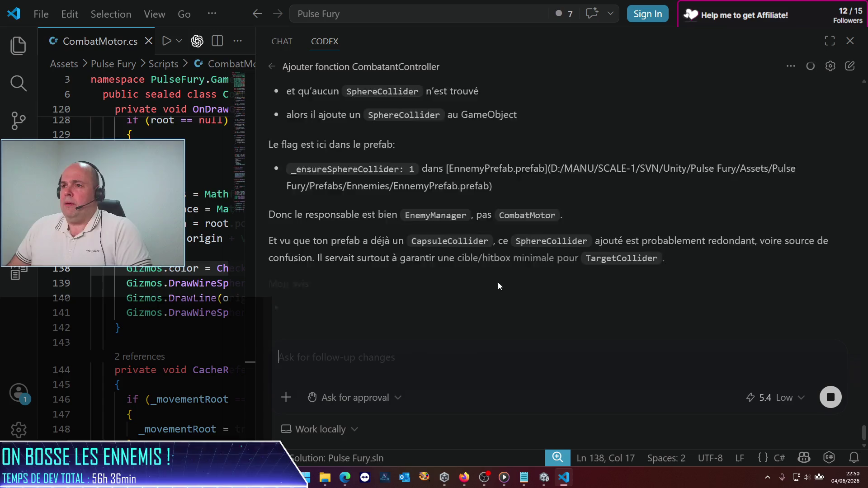
Step: Read Codex's reply blaming EnemyManager's _ensureSphereCollider flag
scroll(495, 281, "up", 5)
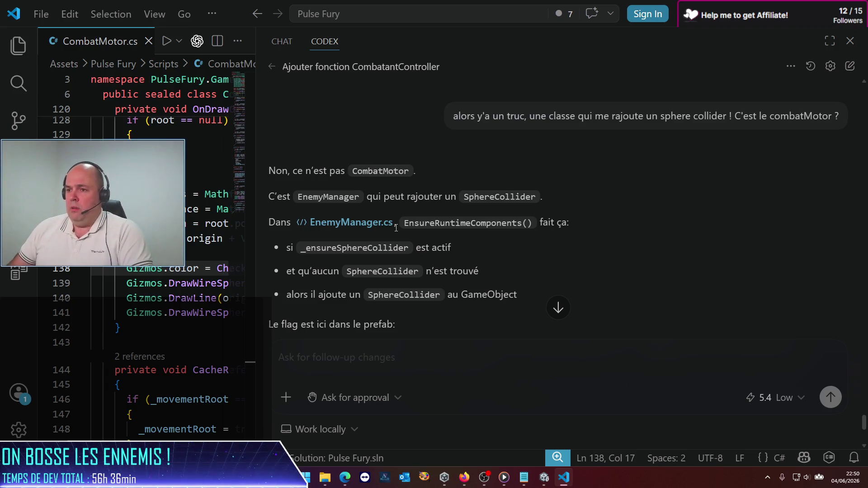
scroll(389, 221, "down", 3)
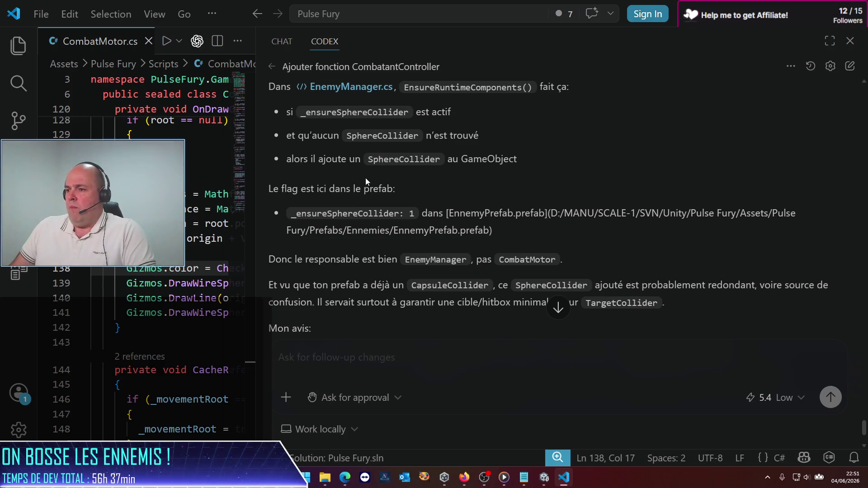
scroll(375, 195, "down", 3)
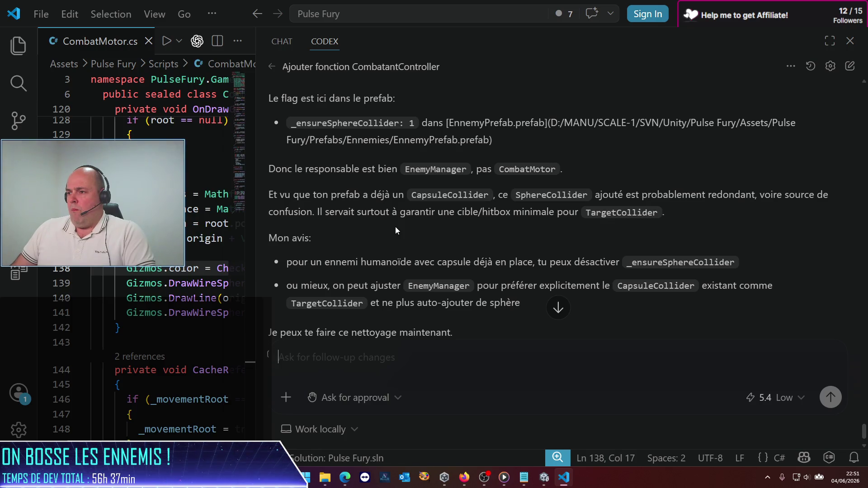
scroll(395, 227, "down", 1)
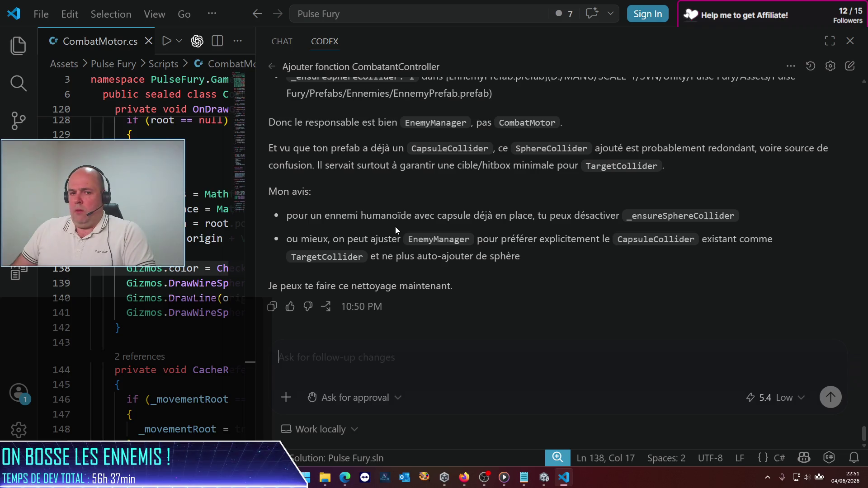
Step: Ask Codex 'vire moi cet ajout automatique de sphere stp', then return to Unity
type("vire m")
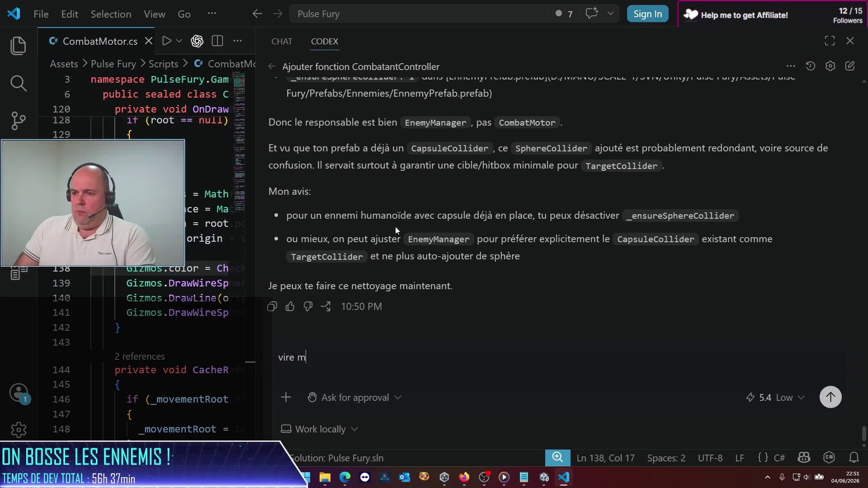
type("oi cet ajoput")
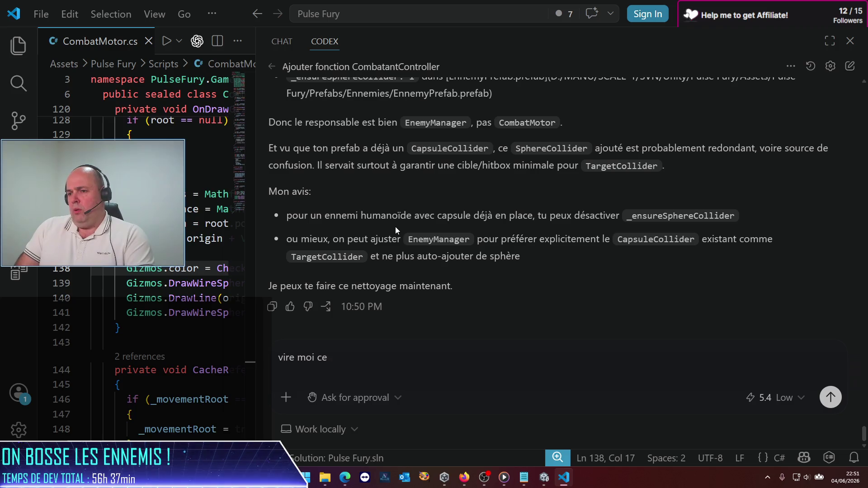
key("BackSpace")
key("BackSpace")
type("out automatique de sphere stp")
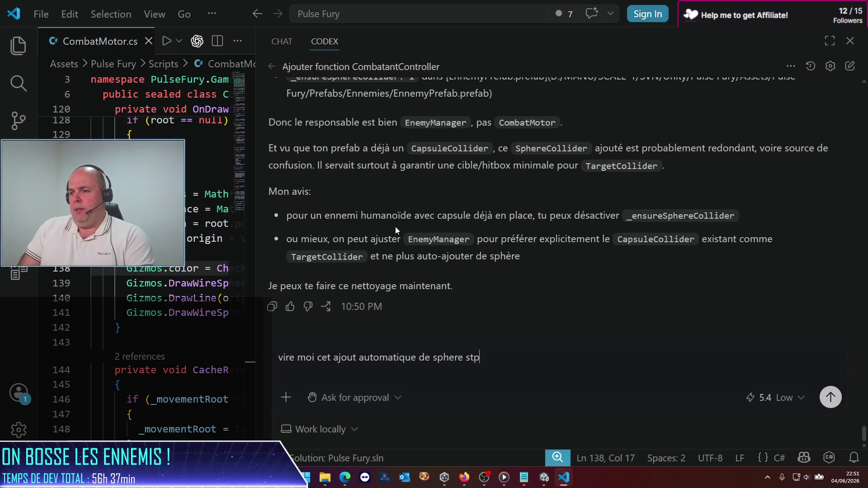
key("Return")
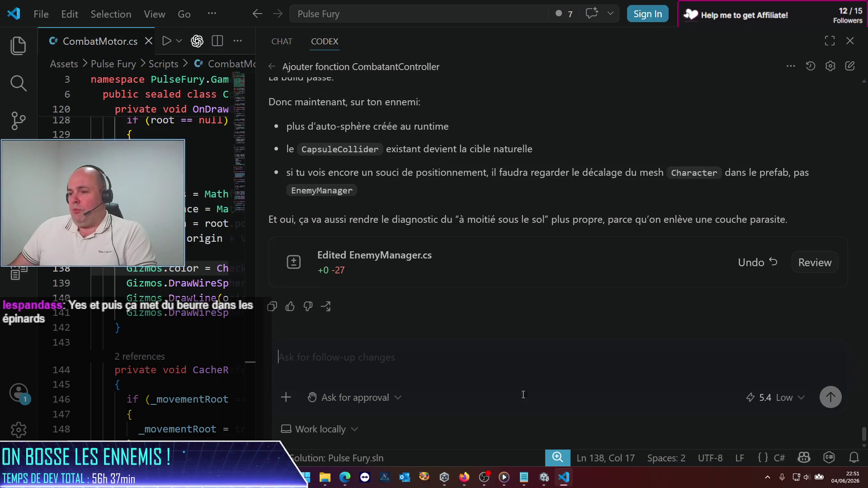
left_click(544, 478)
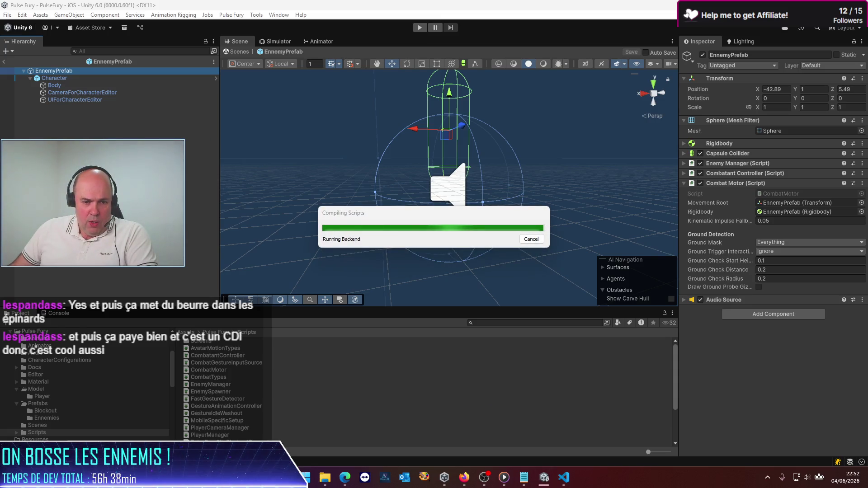
Step: Return to Unity and expand EnnemyPrefab's Enemy Manager settings
left_click(345, 478)
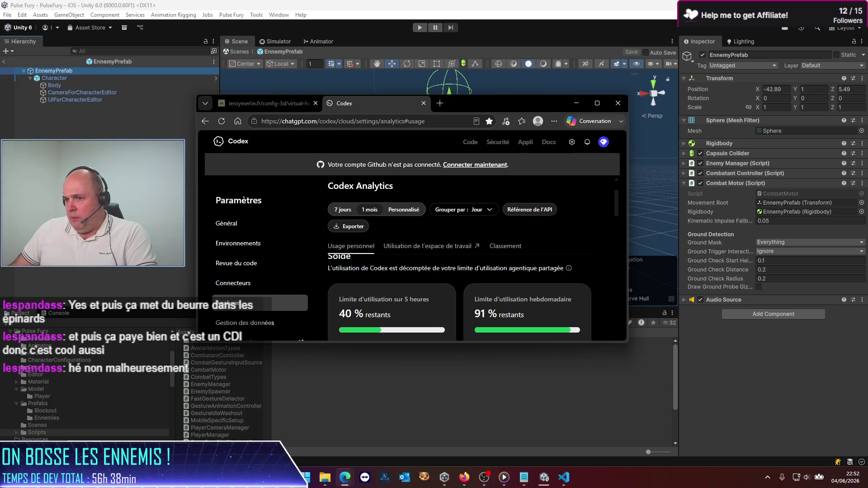
left_click(577, 103)
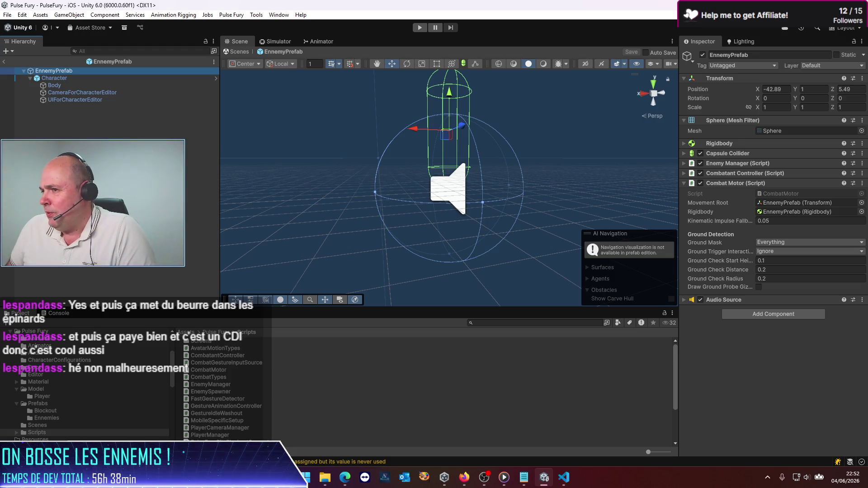
left_click(62, 72)
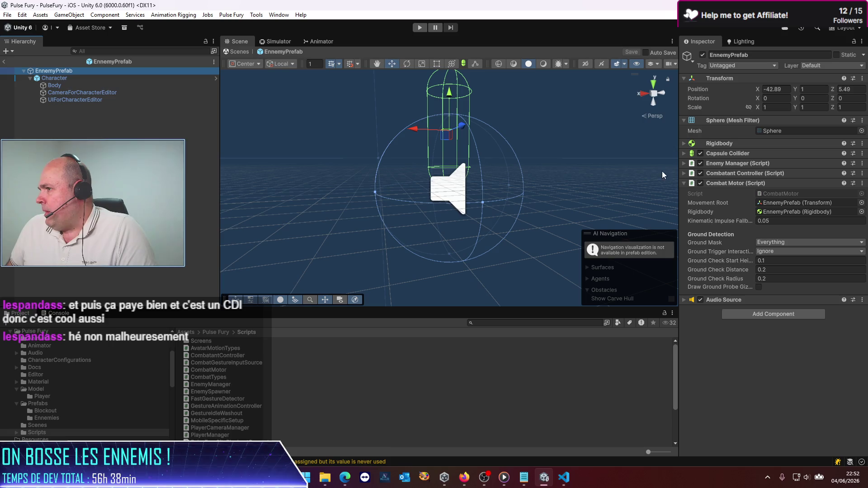
left_click(683, 164)
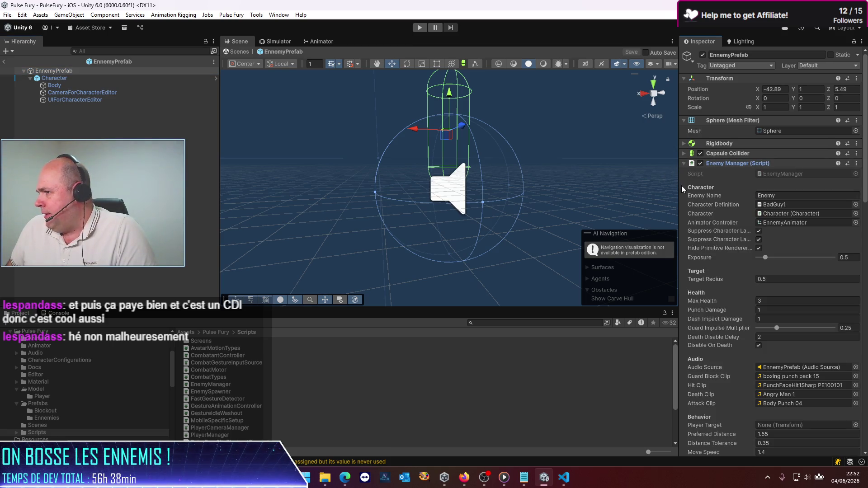
Step: Review the Enemy Manager and collider components in the Inspector, then exit prefab mode
left_click_drag(680, 187, 517, 192)
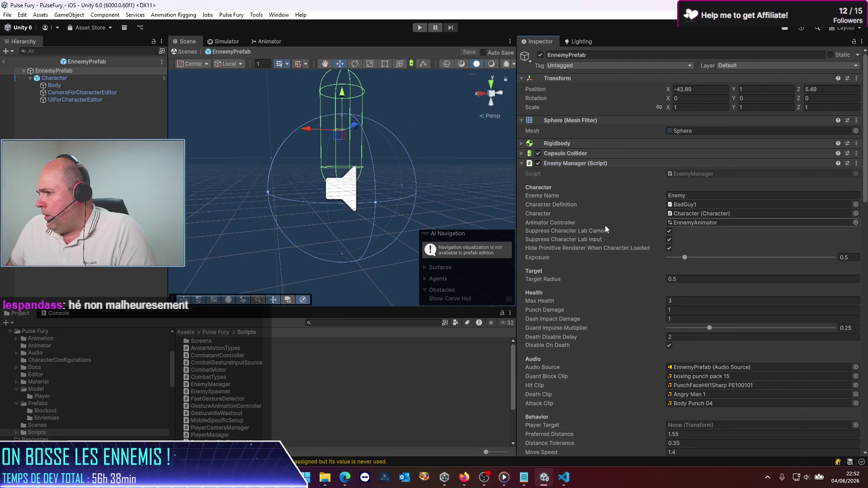
scroll(626, 281, "down", 5)
scroll(624, 286, "down", 6)
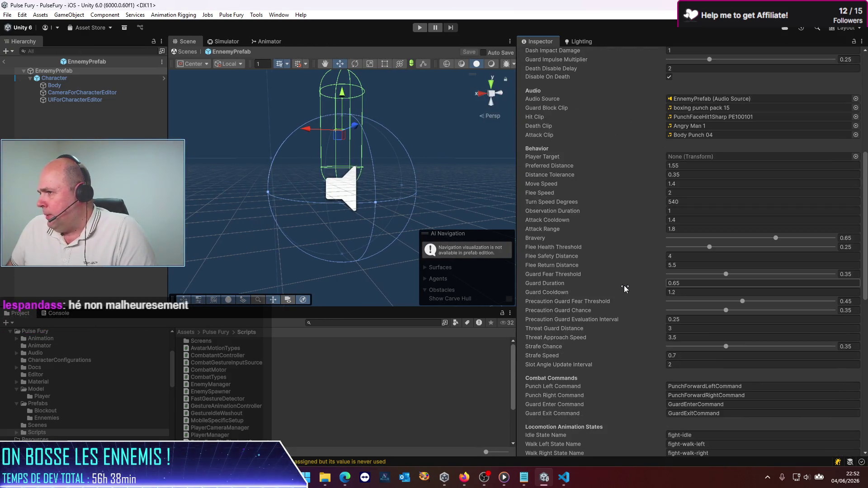
scroll(624, 288, "down", 14)
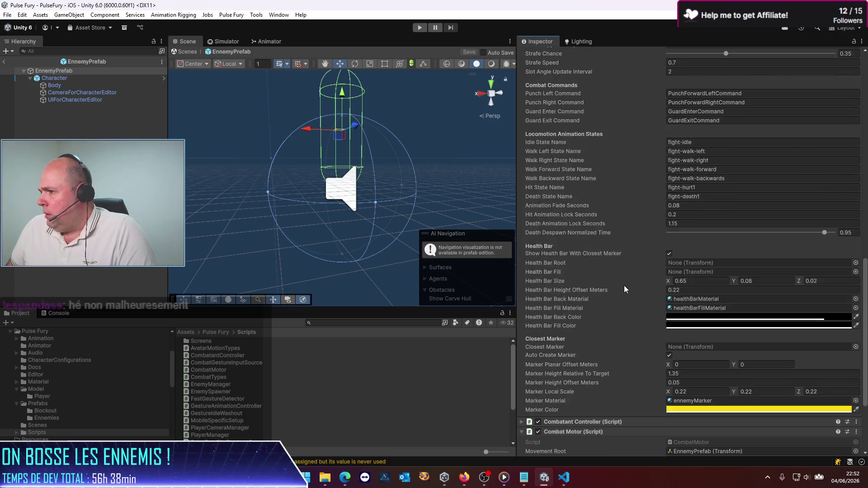
scroll(625, 289, "down", 3)
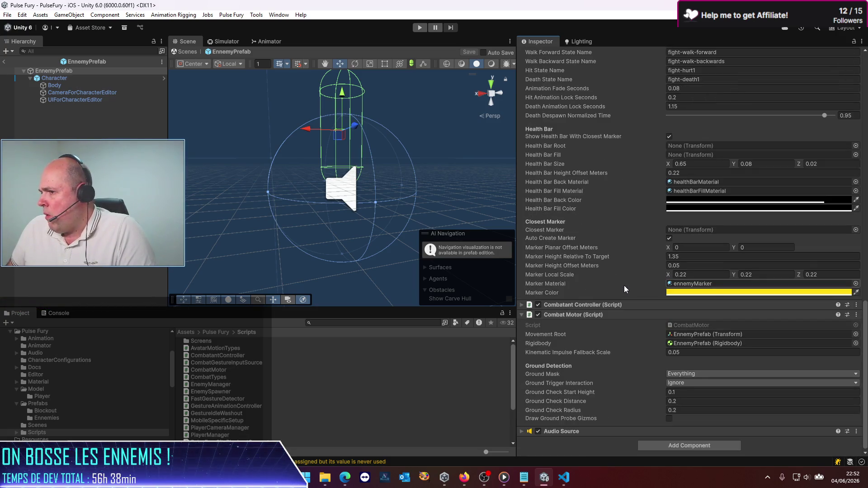
scroll(625, 286, "up", 16)
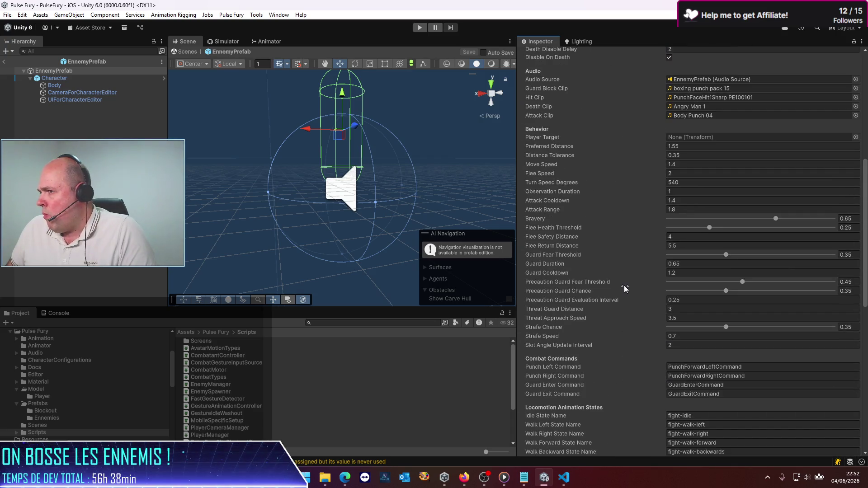
scroll(624, 288, "up", 10)
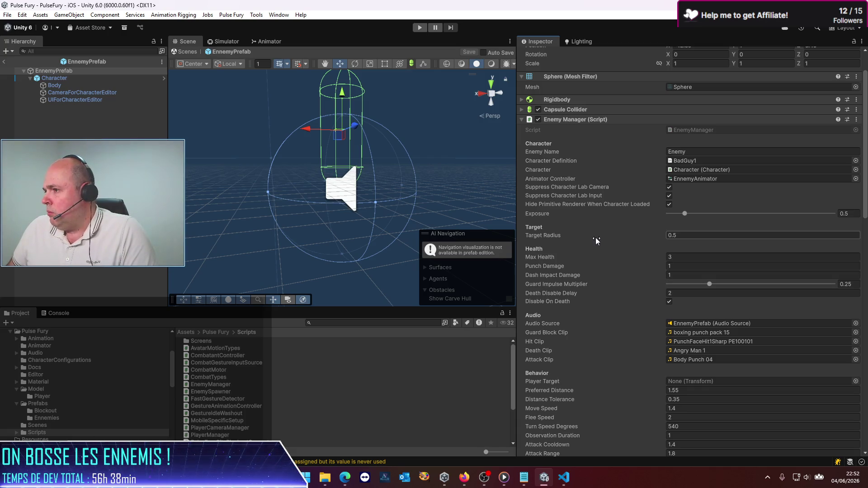
left_click(4, 62)
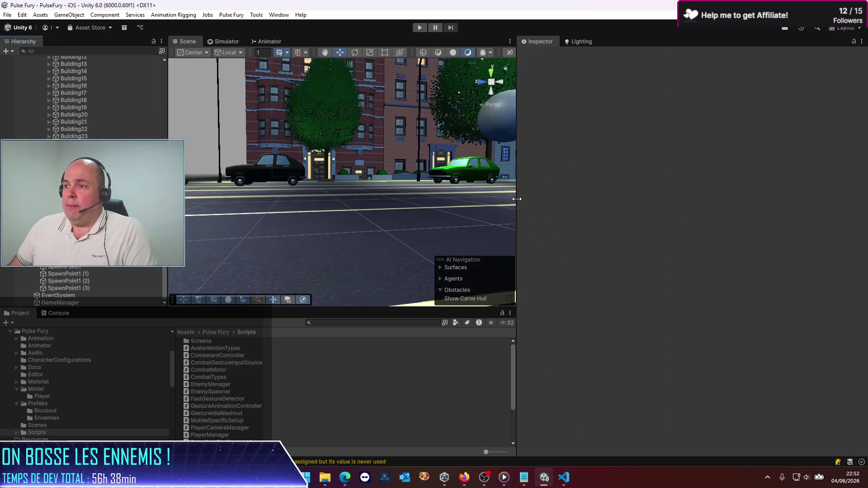
Step: Widen the Scene view, select the TTownCarB_simple car on the street, and start Play mode
left_click_drag(516, 202, 684, 215)
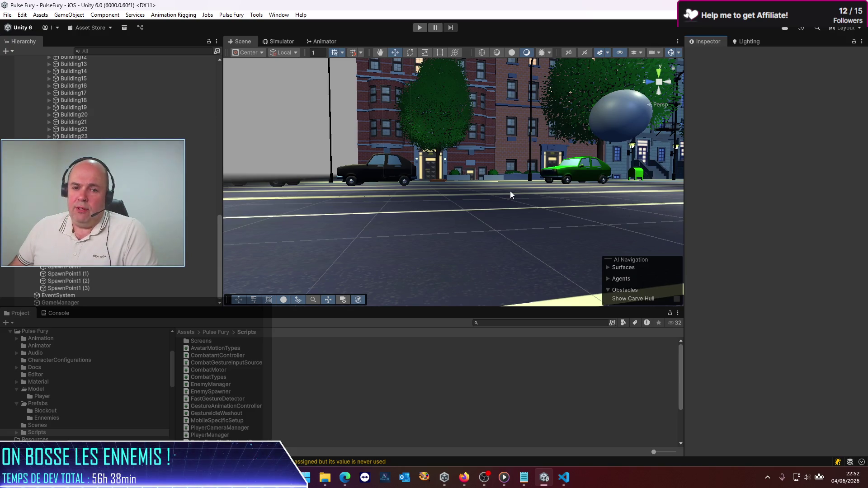
left_click_drag(498, 187, 444, 202)
left_click(430, 170)
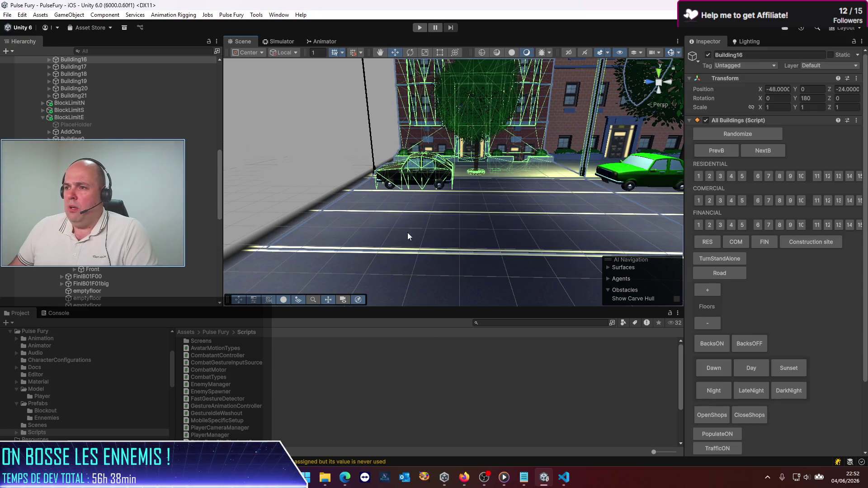
left_click(423, 172)
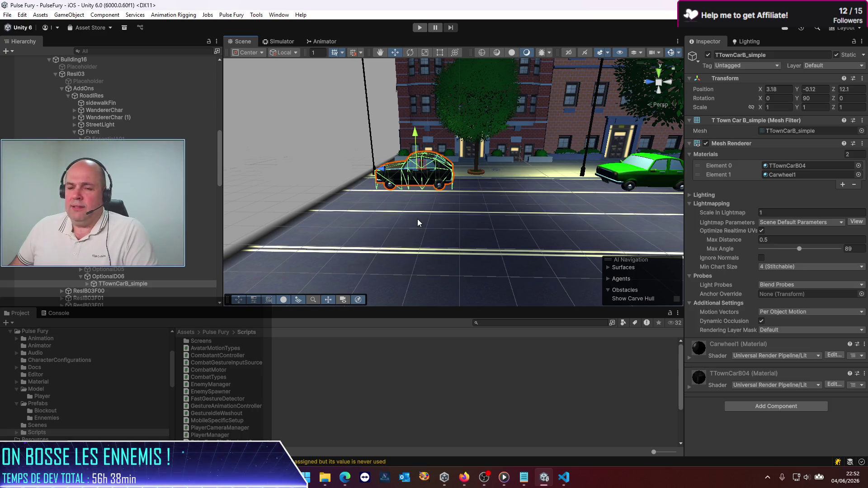
left_click(420, 28)
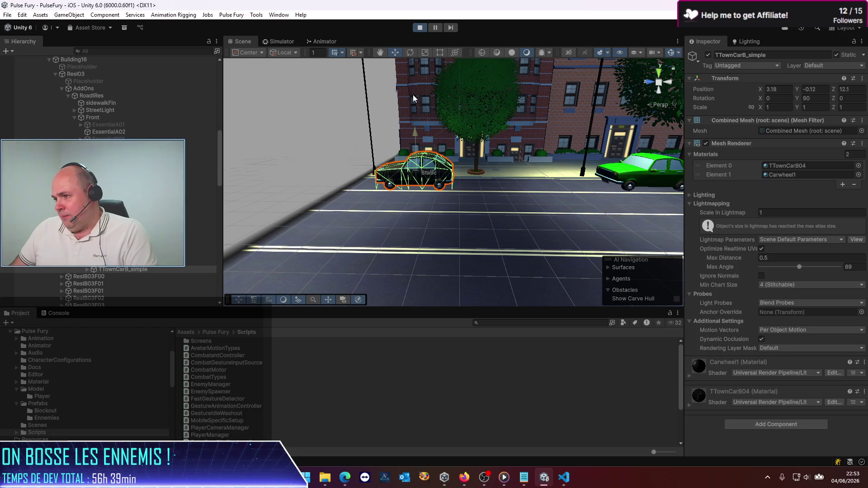
Step: Switch to the iPhone Simulator view, restart the game to play-test the punches, then stop it
left_click(287, 43)
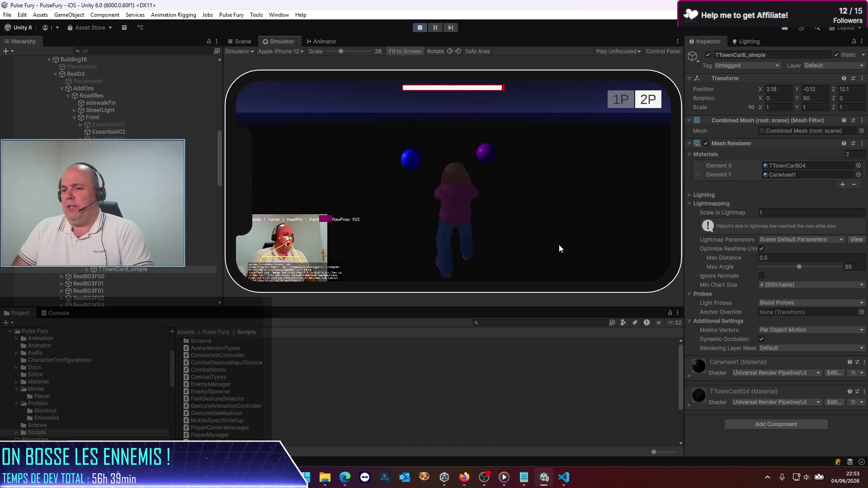
left_click(425, 28)
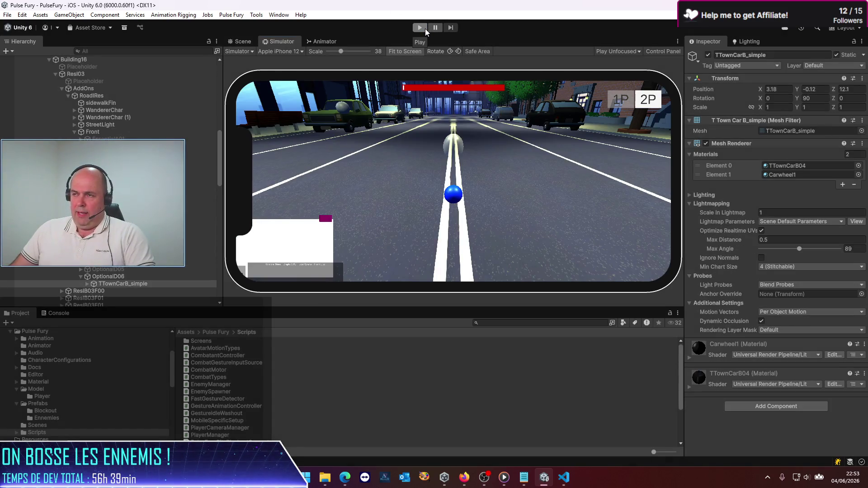
left_click(423, 29)
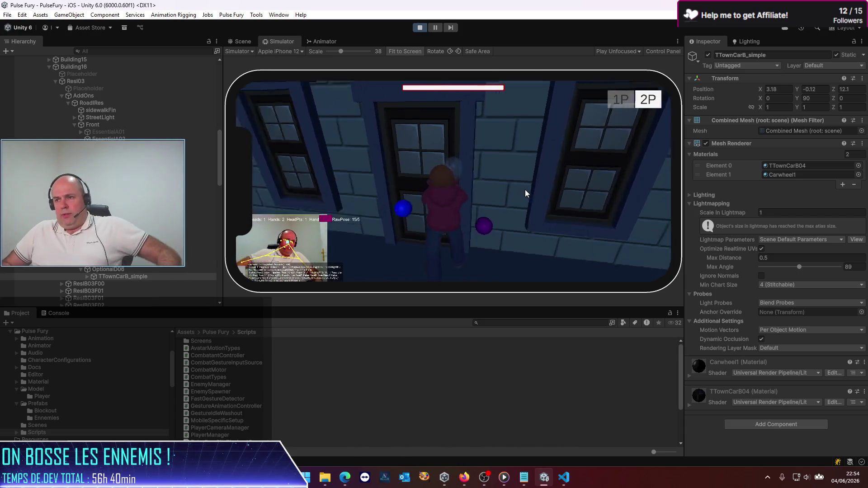
left_click(420, 27)
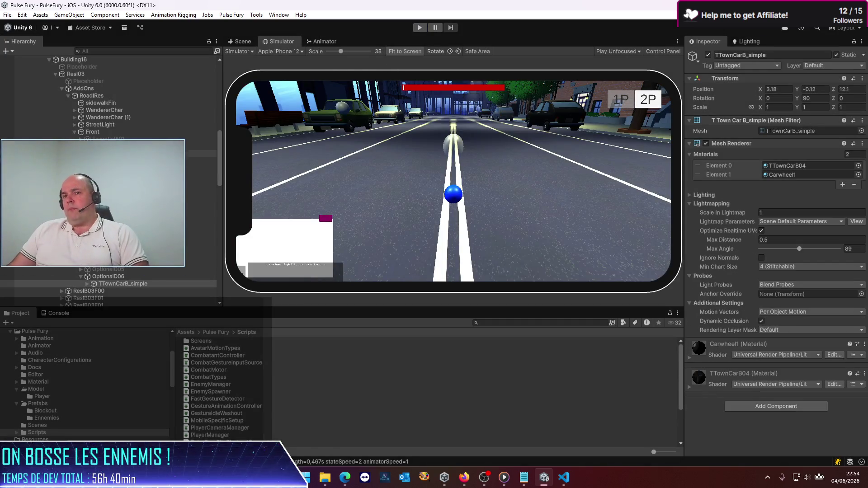
Step: Open EnnemyPrefab from Pulse Fury > Prefabs > Ennemies and widen the Inspector
scroll(158, 173, "up", 10)
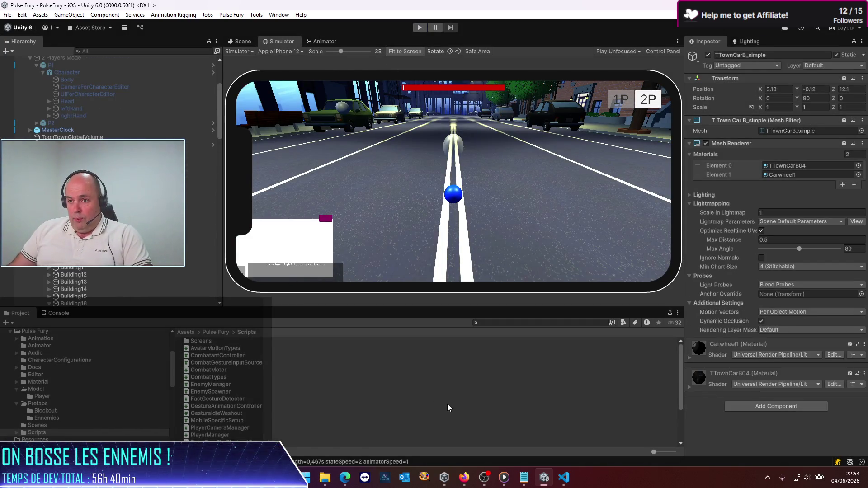
left_click(213, 332)
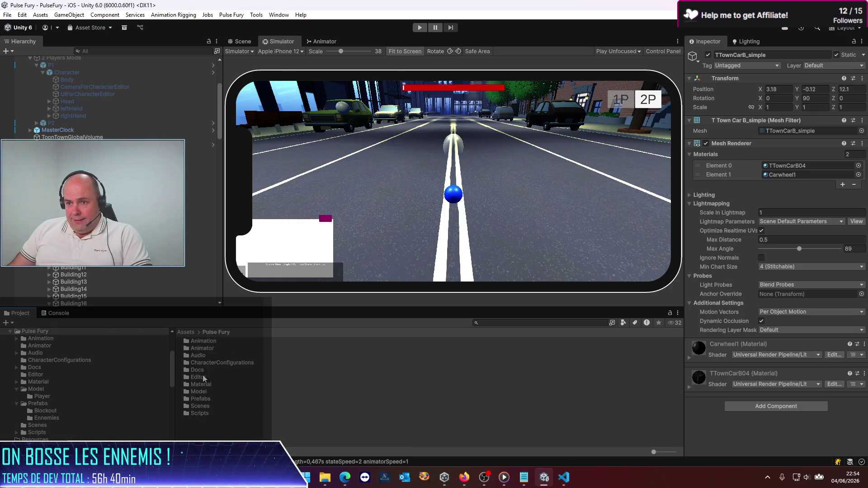
double_click(201, 400)
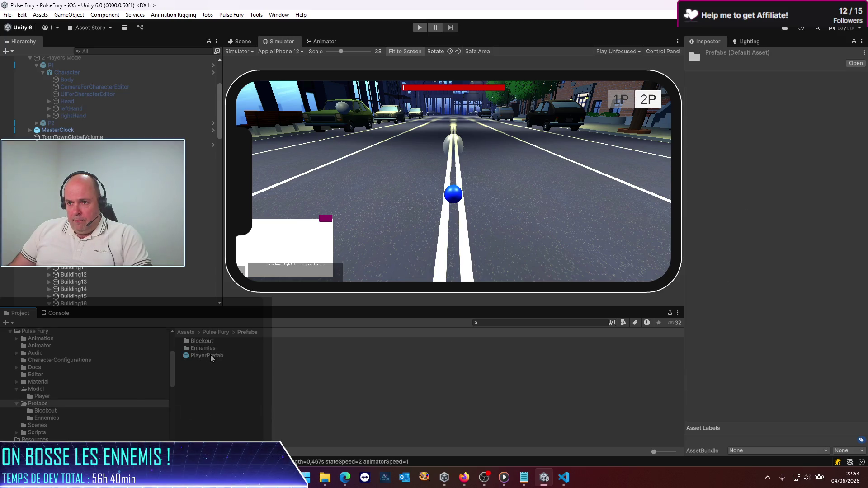
double_click(203, 348)
left_click(206, 370)
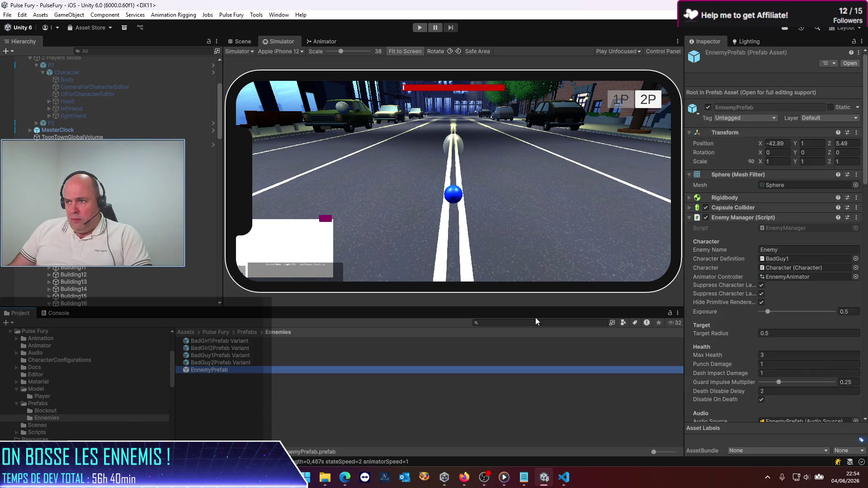
mouse_move(635, 249)
left_mouse_down()
mouse_move(317, 226)
mouse_move(388, 223)
left_mouse_up()
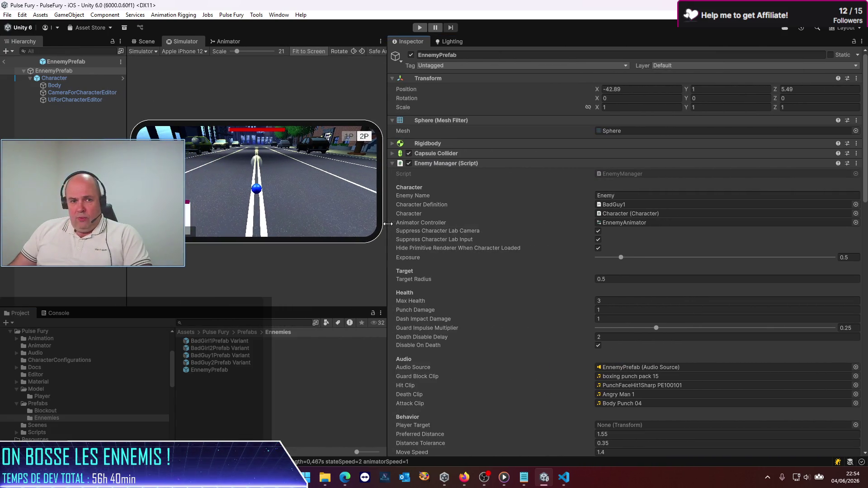
Step: Collapse Combat Motor, expand Combatant Controller, and collapse PunchLeft to list all seven combos
scroll(564, 252, "down", 5)
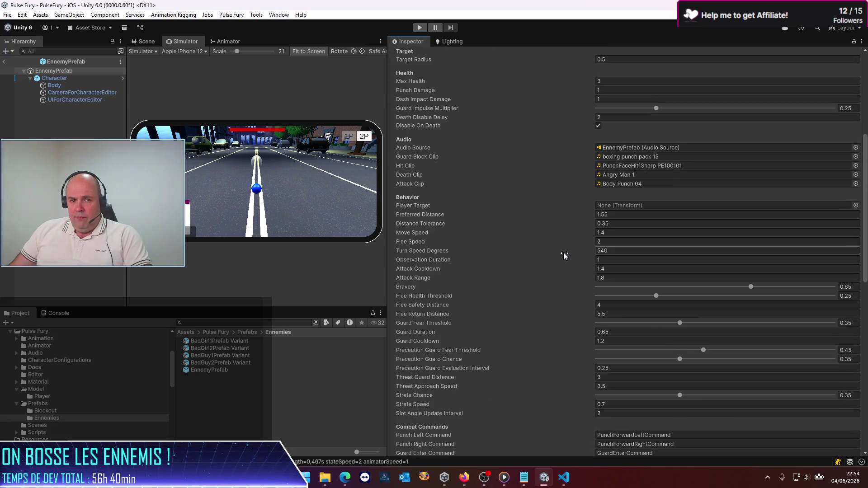
scroll(563, 253, "down", 8)
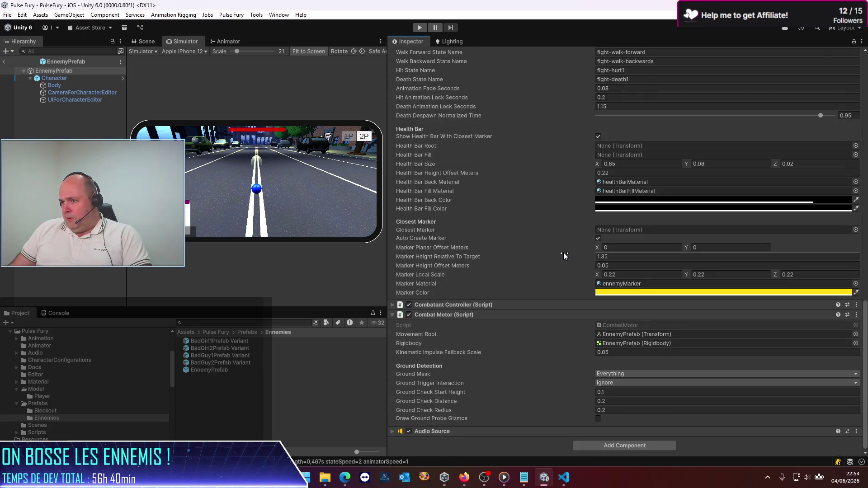
left_click(392, 315)
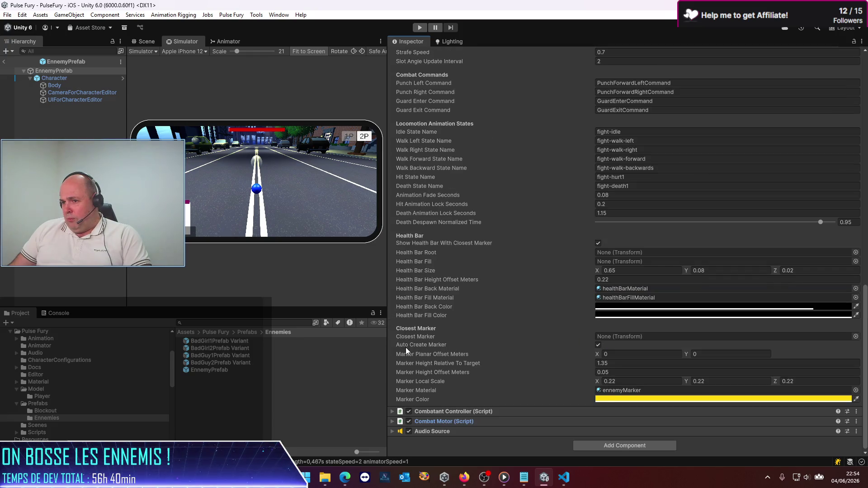
left_click(395, 412)
scroll(452, 328, "down", 5)
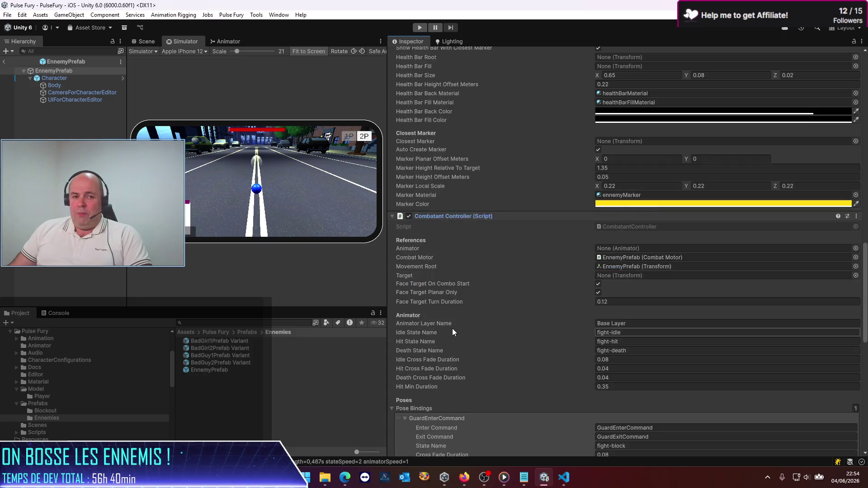
scroll(452, 333, "down", 5)
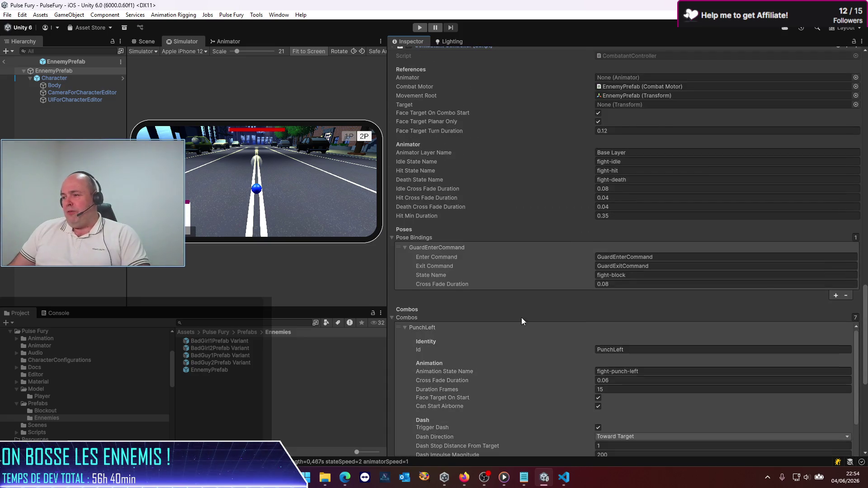
scroll(762, 317, "down", 7)
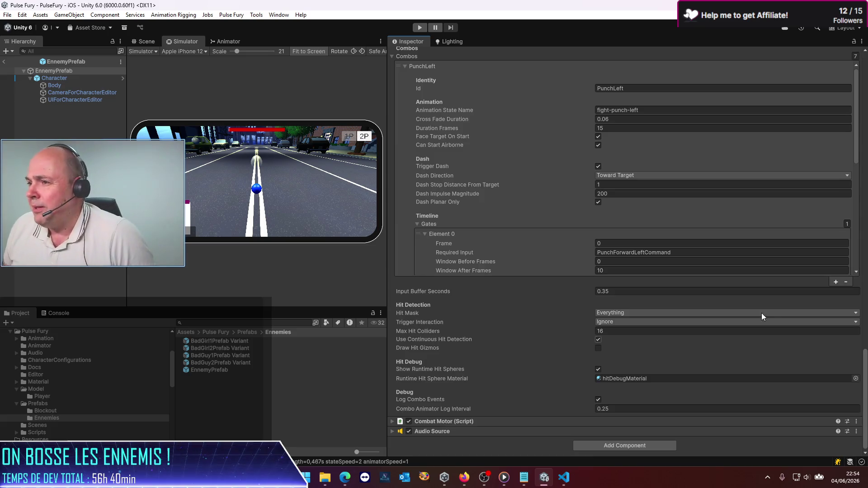
scroll(762, 316, "up", 2)
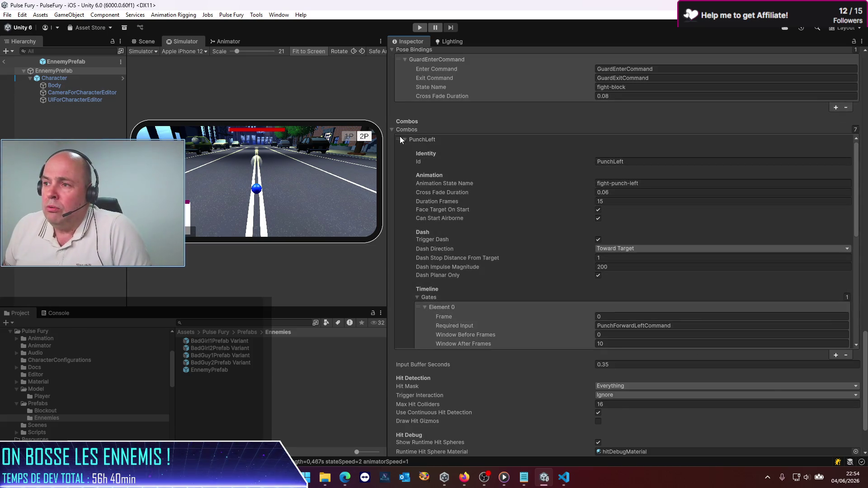
left_click(403, 139)
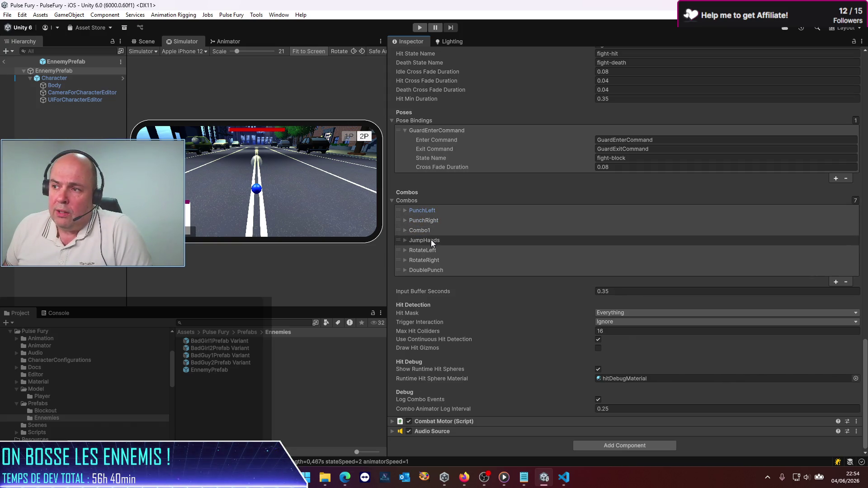
Step: Expand the PunchLeft combo and inspect its hit: anchor LeftHandMiddle1, recoil distance 0, impulse 30
left_click(405, 211)
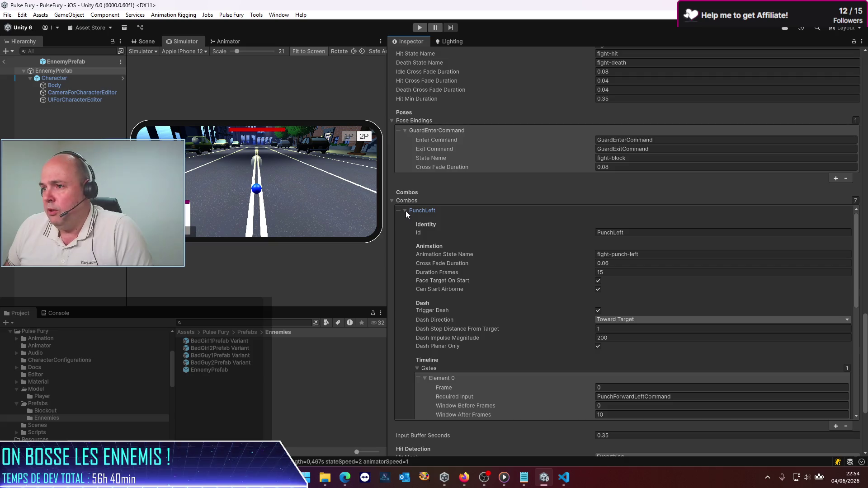
left_click(607, 233)
left_click(644, 255)
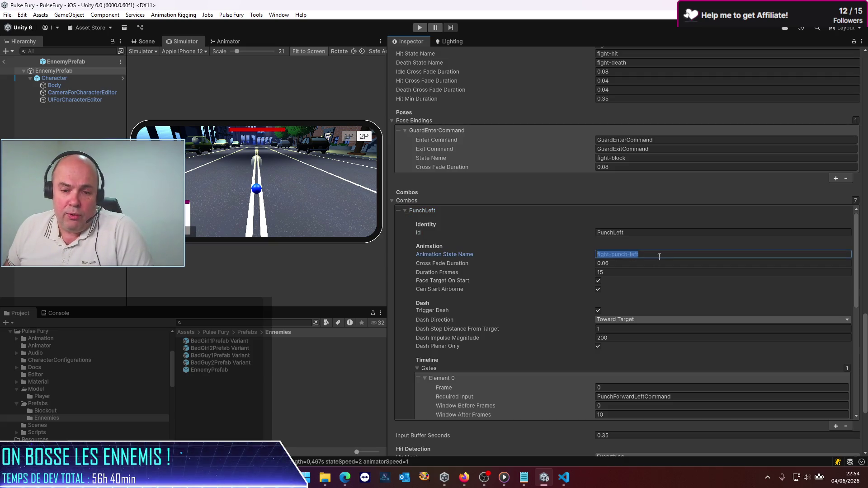
scroll(659, 256, "down", 2)
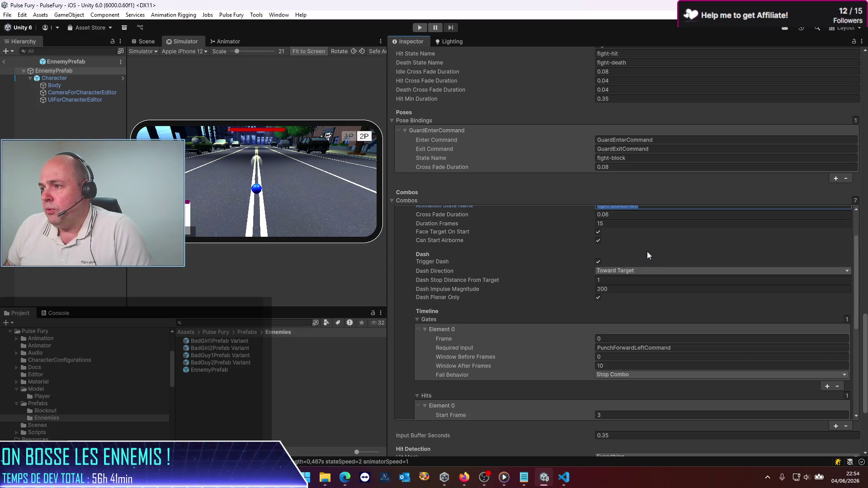
left_click(617, 224)
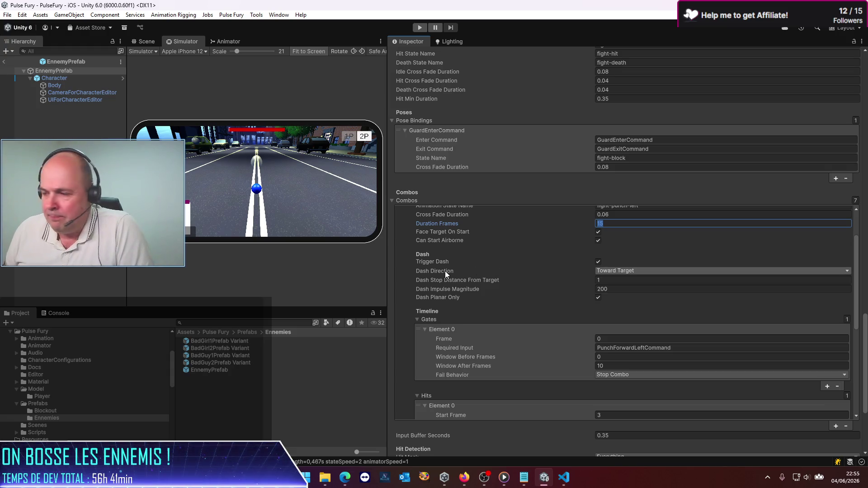
scroll(444, 271, "down", 1)
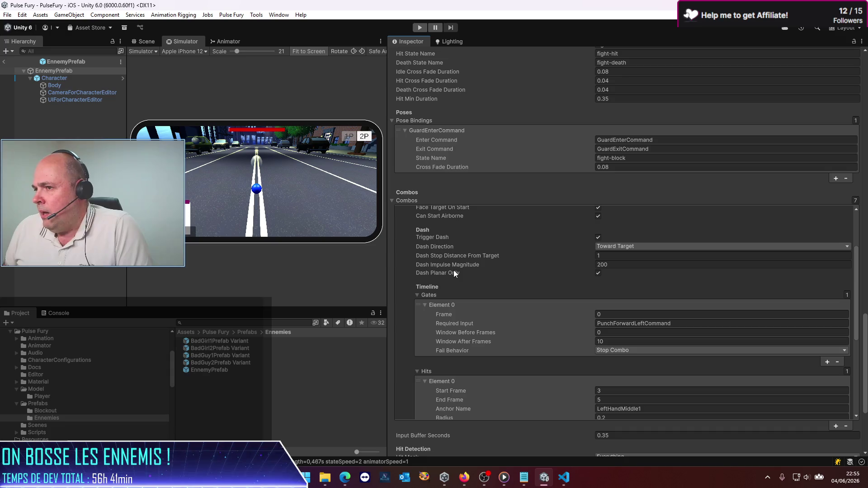
scroll(454, 273, "up", 1)
scroll(454, 270, "down", 5)
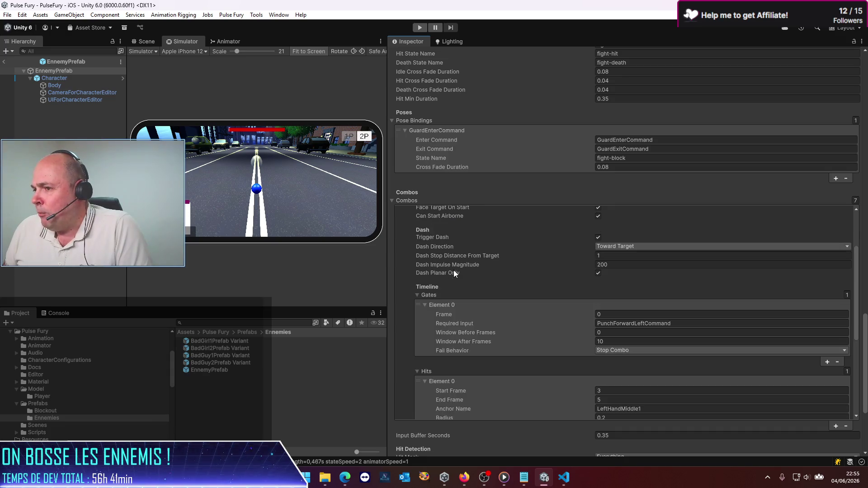
left_click(606, 311)
scroll(492, 291, "up", 2)
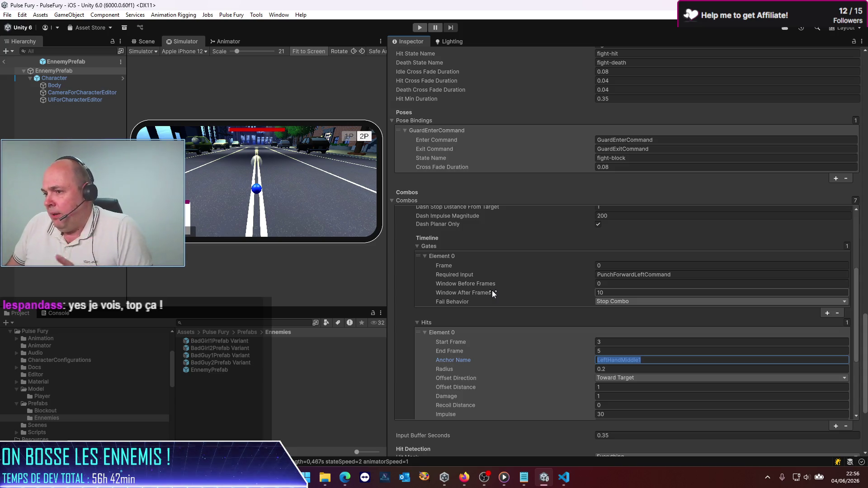
scroll(492, 323, "down", 1)
Step: Change the PunchLeft hit's Impulse from 30 to 3
left_click(611, 316)
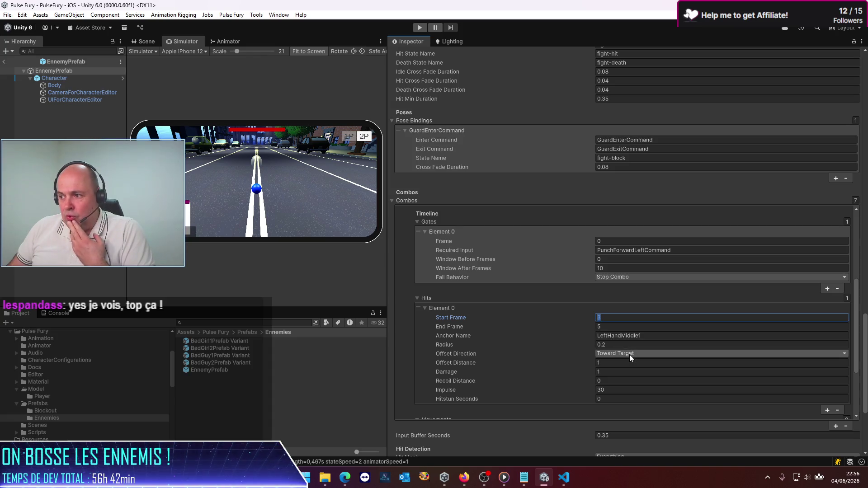
left_click(642, 390)
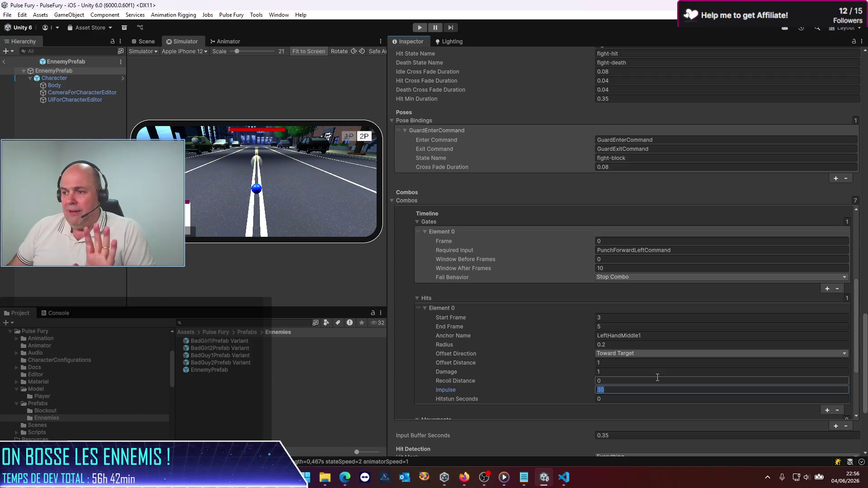
type("3")
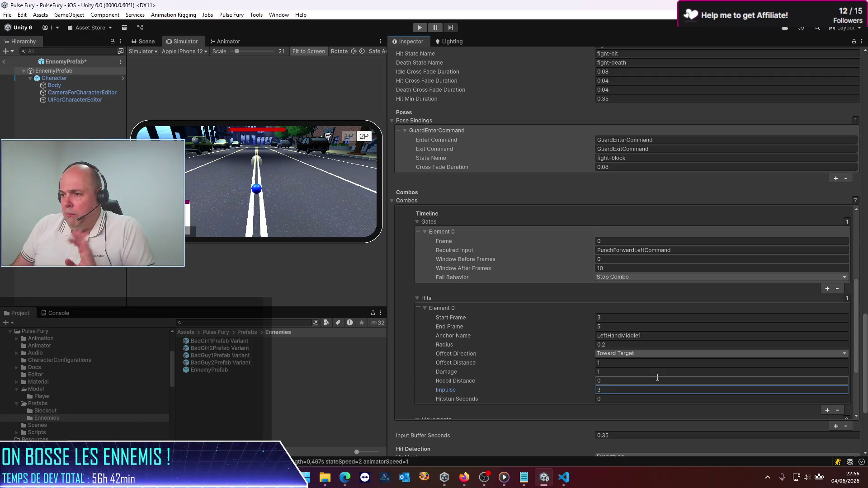
Step: Expand the PunchRight combo and set its hit Impulse to 3
scroll(527, 300, "down", 4)
scroll(498, 327, "down", 1)
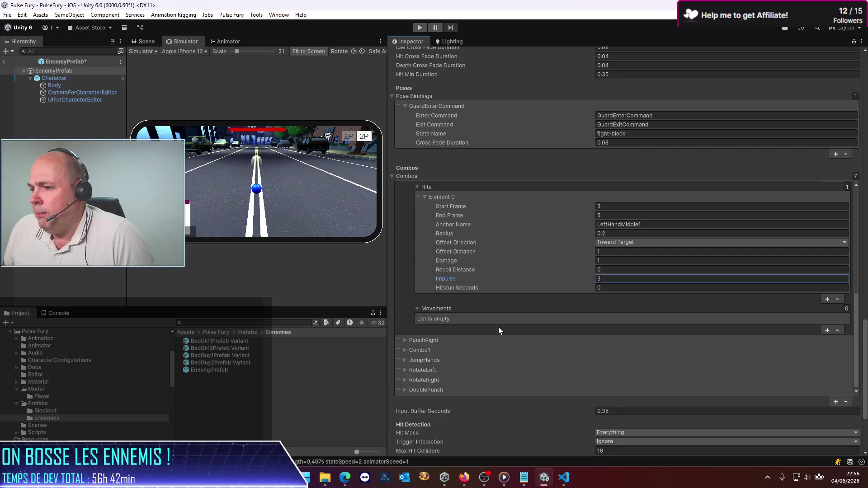
left_click(406, 341)
scroll(531, 340, "down", 3)
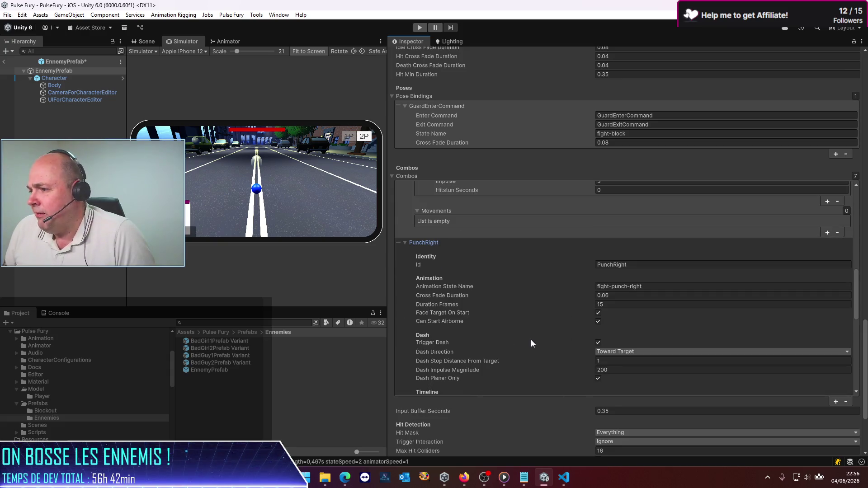
scroll(531, 340, "down", 2)
scroll(531, 340, "down", 2)
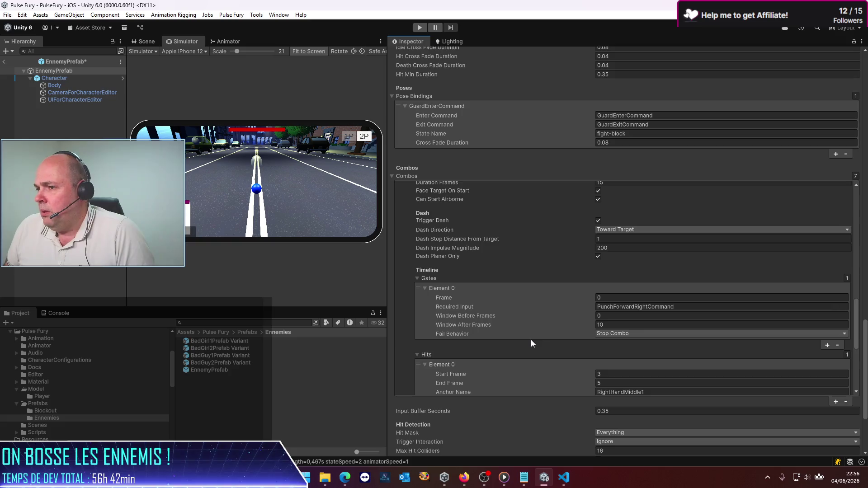
scroll(531, 343, "down", 4)
left_click(629, 348)
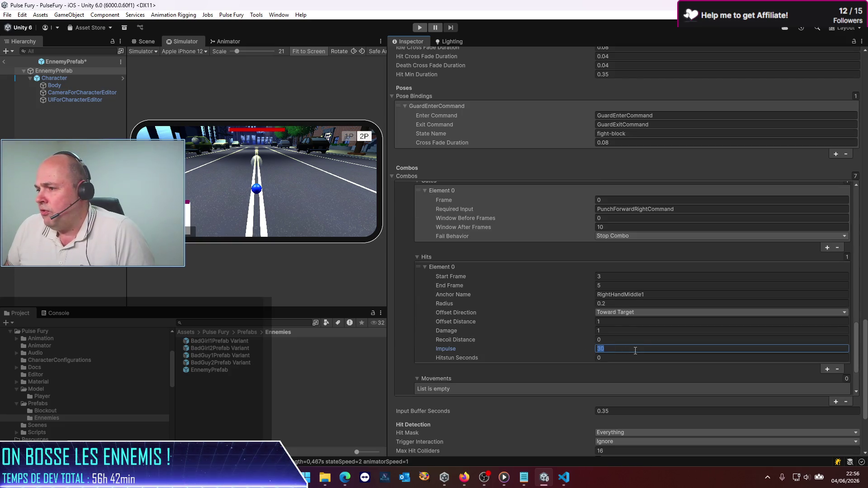
type("3")
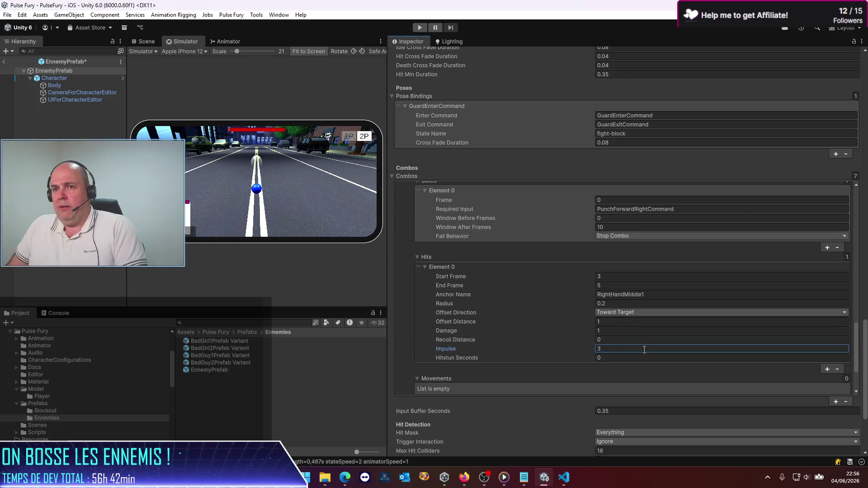
Step: Exit prefab mode back to the main scene hierarchy
scroll(498, 248, "up", 5)
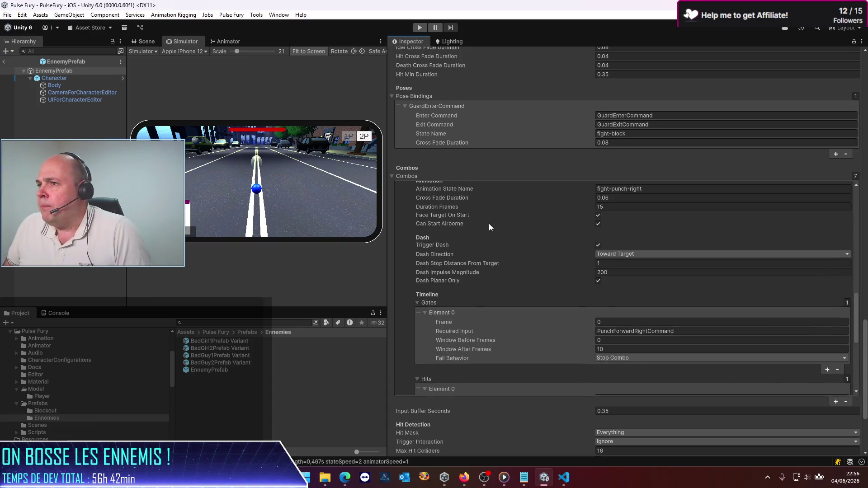
scroll(489, 223, "up", 4)
left_click(3, 61)
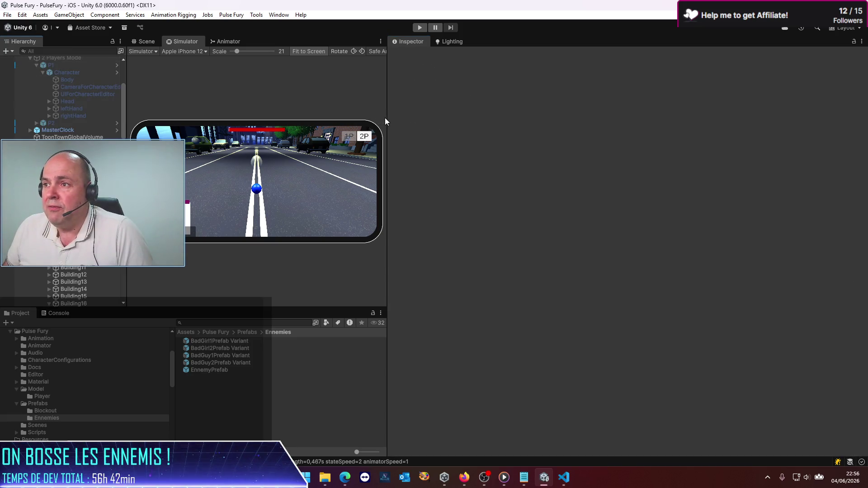
Step: Enlarge the Simulator view by shrinking the Inspector and Hierarchy panels and making it taller
mouse_move(387, 118)
left_mouse_down()
mouse_move(607, 175)
mouse_move(627, 190)
left_mouse_up()
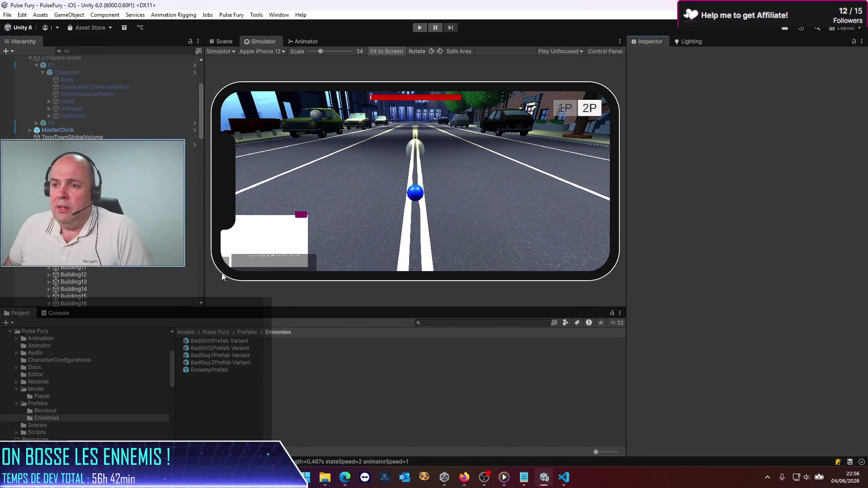
left_click_drag(206, 285, 118, 287)
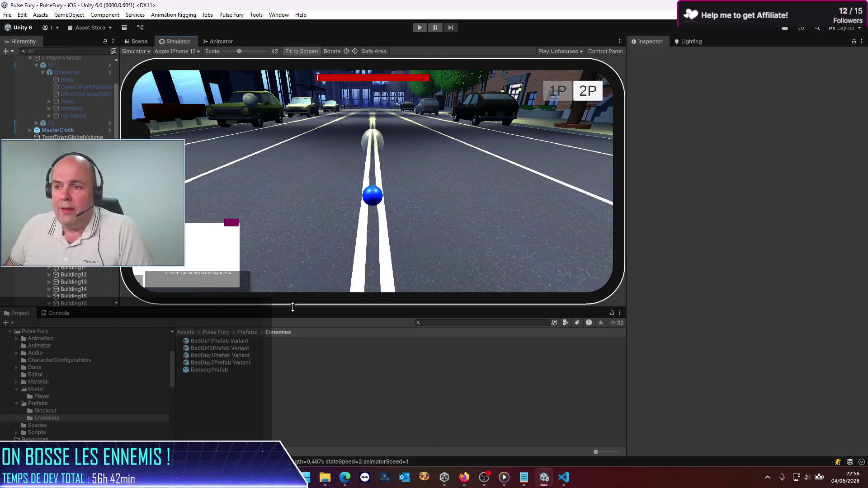
left_click_drag(297, 306, 298, 333)
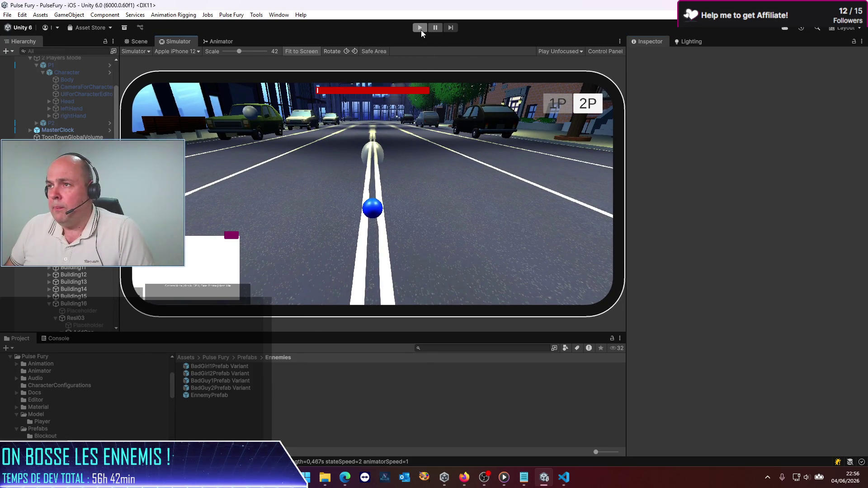
Step: Play-test the impulse-3 punches in the Simulator, then stop the game
left_click(420, 28)
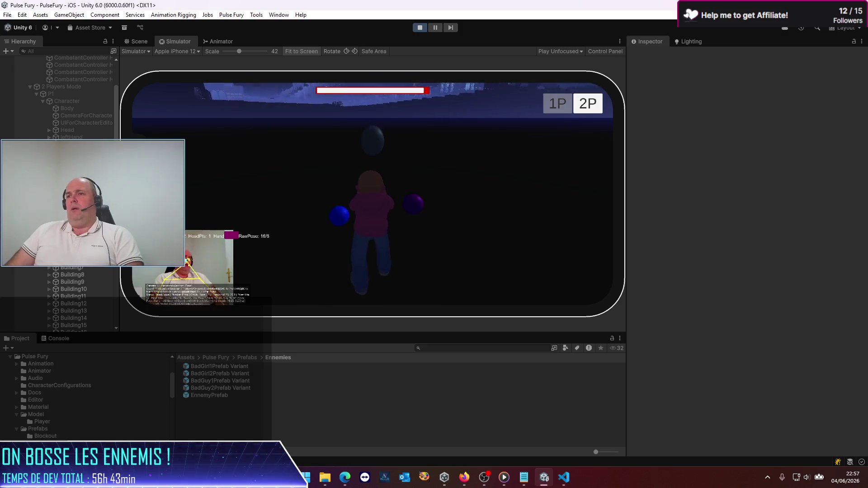
left_click(421, 28)
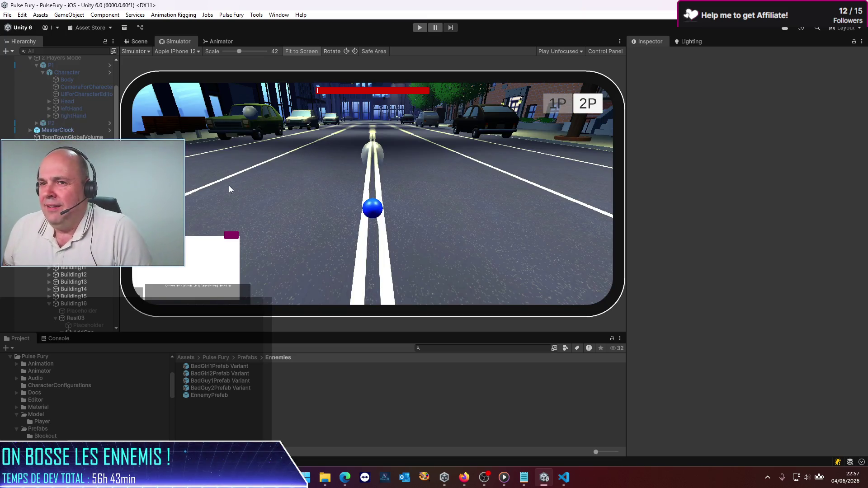
left_click(564, 478)
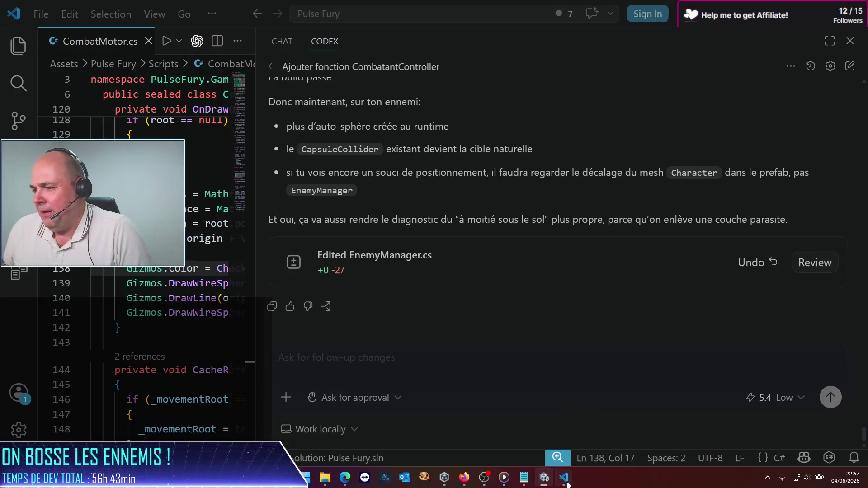
Step: Begin a Codex message asking for debug help: enemy hits catapult the player far too much
left_click(544, 479)
left_click(569, 483)
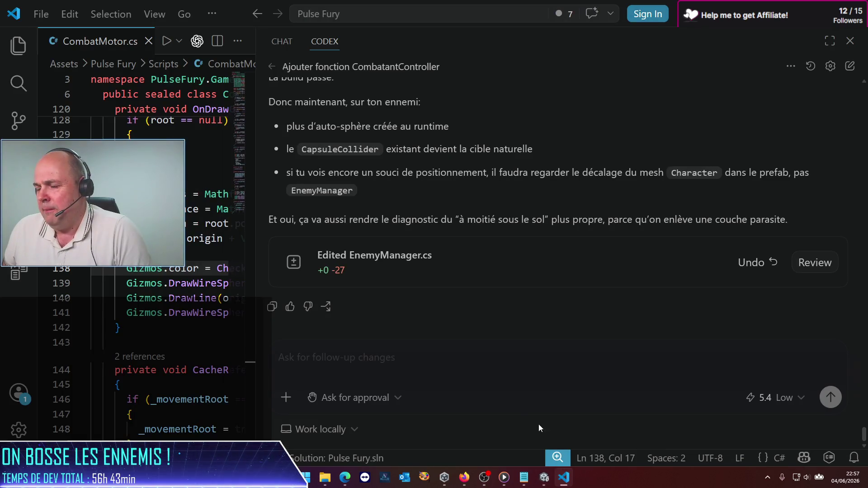
type("j'ai un cs")
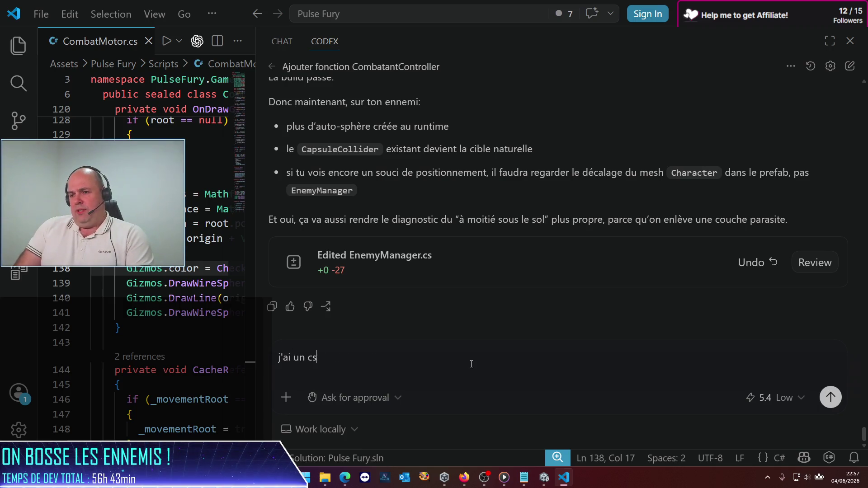
key("BackSpace")
key("BackSpace")
key("BackSpace")
type("ok ")
type("du")
key("BackSpace")
key("BackSpace")
type("fonctionne")
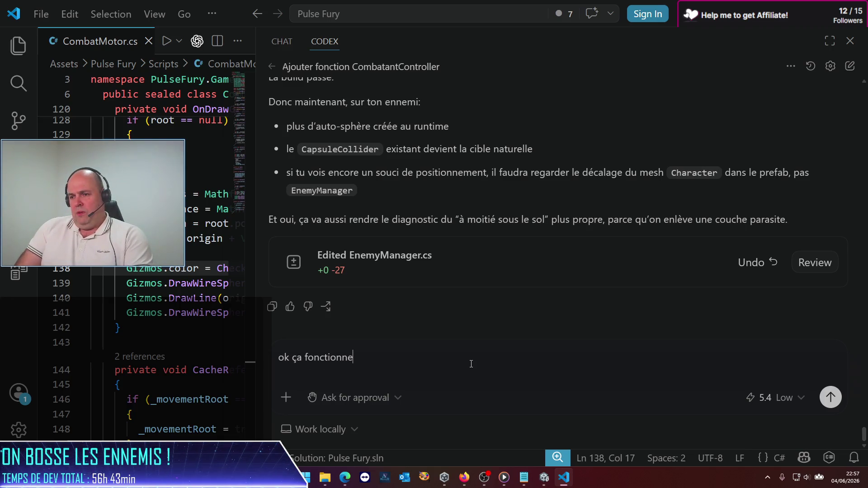
type(", mais j'ai ")
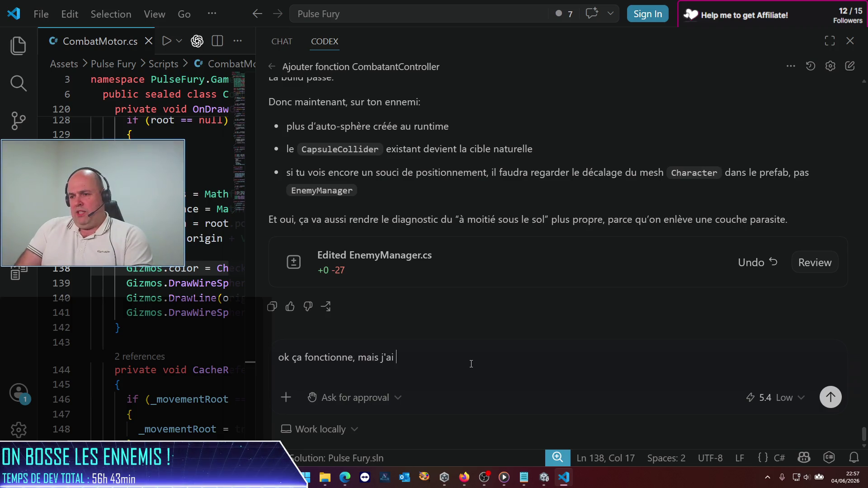
type("besoin d'aide po")
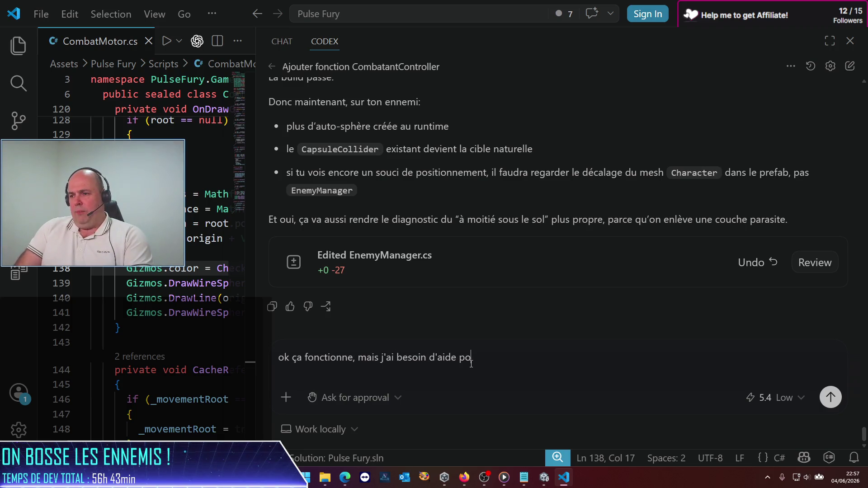
type("ur un debug")
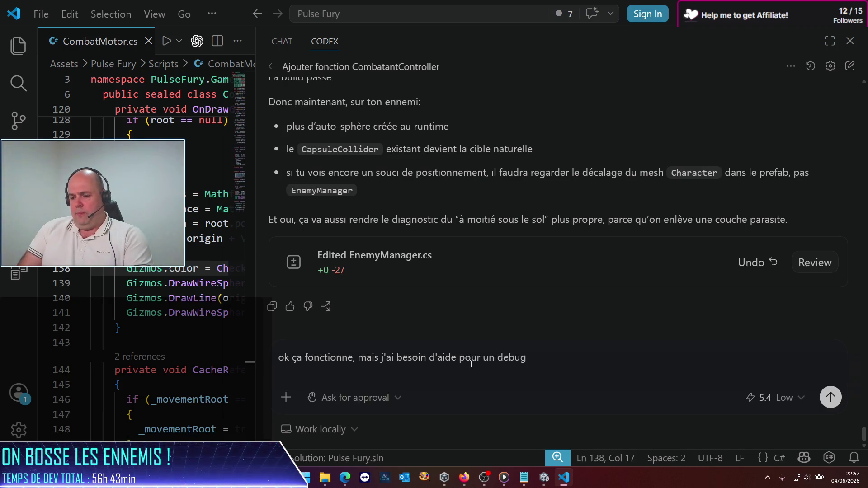
type(" : quand un ennemi frappe le joueur, le jo")
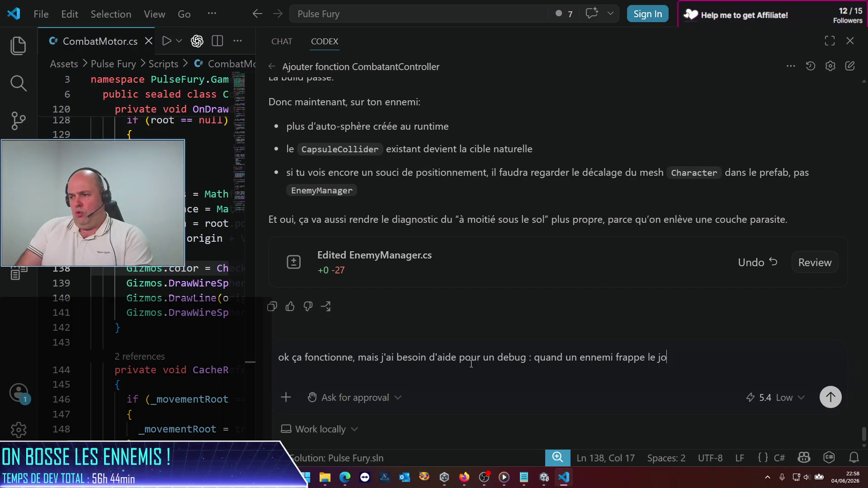
type("ueur ")
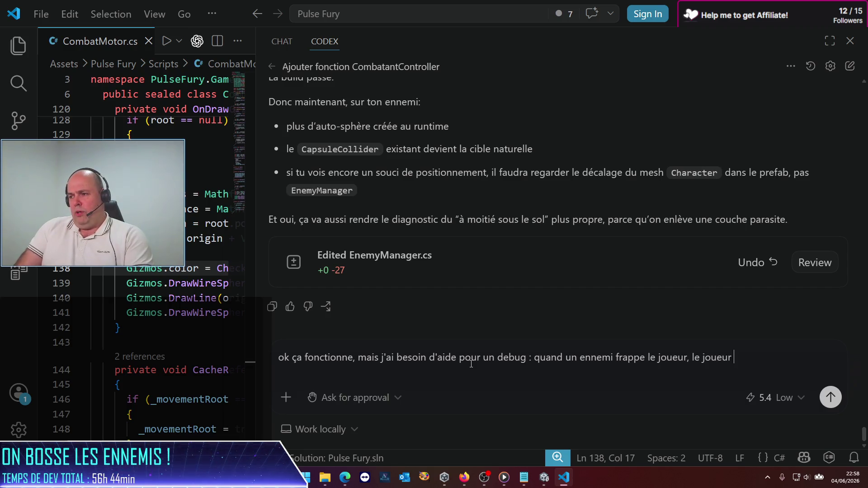
type("est cata")
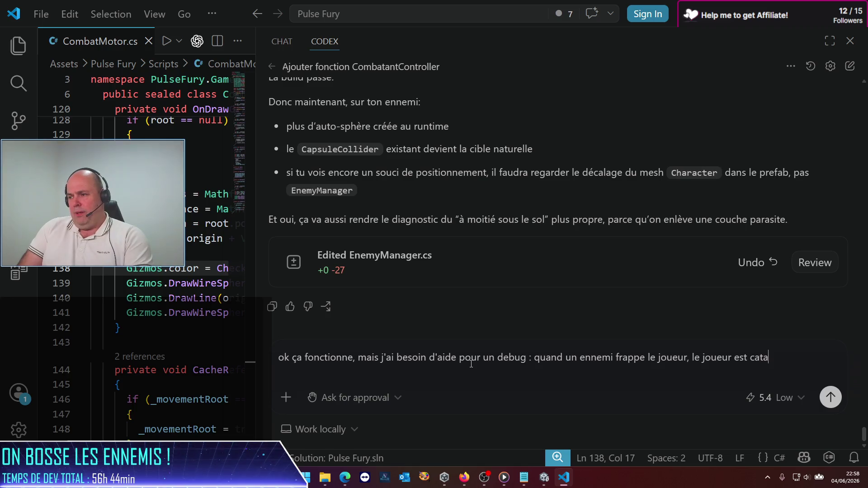
type("pulté BEAUCOUP trop violemment.")
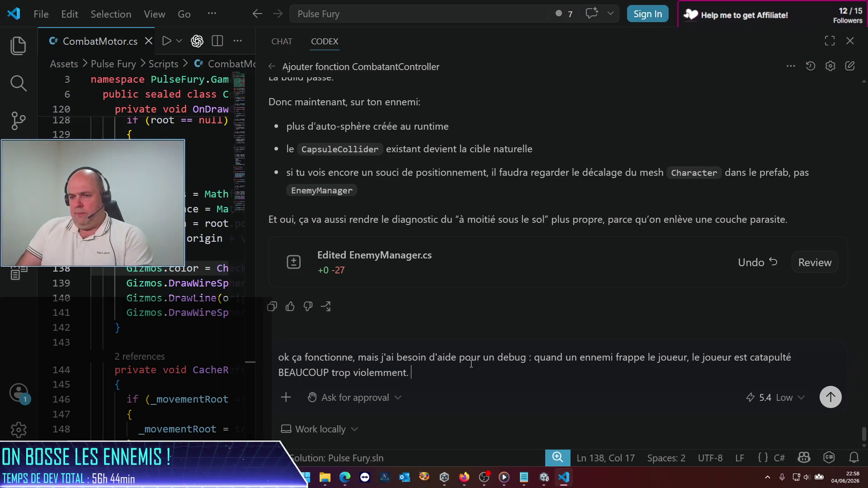
type(" JK")
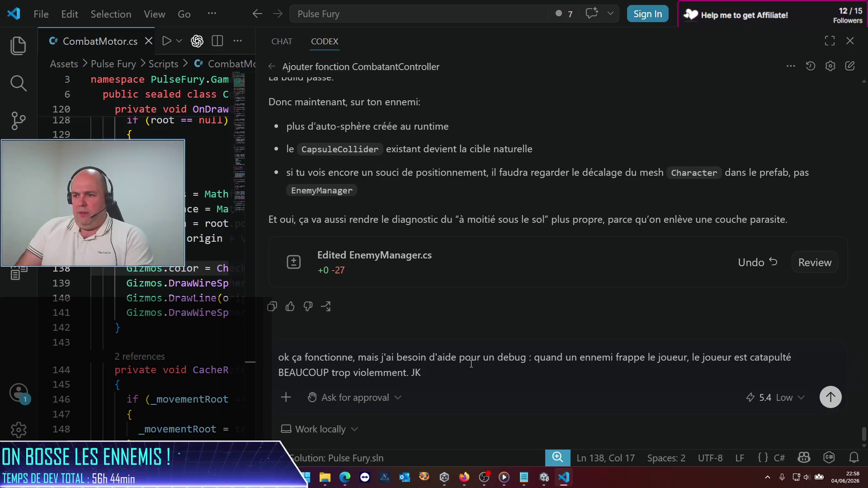
Step: Add that impulse 3 on enemy punch hits still throws the player 15-20 metres, and send it
key("BackSpace")
type("'ai mis u")
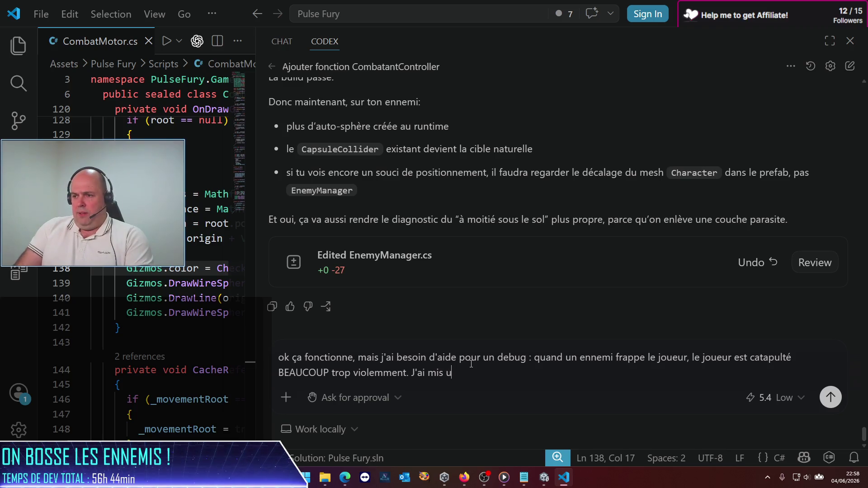
type("n imp")
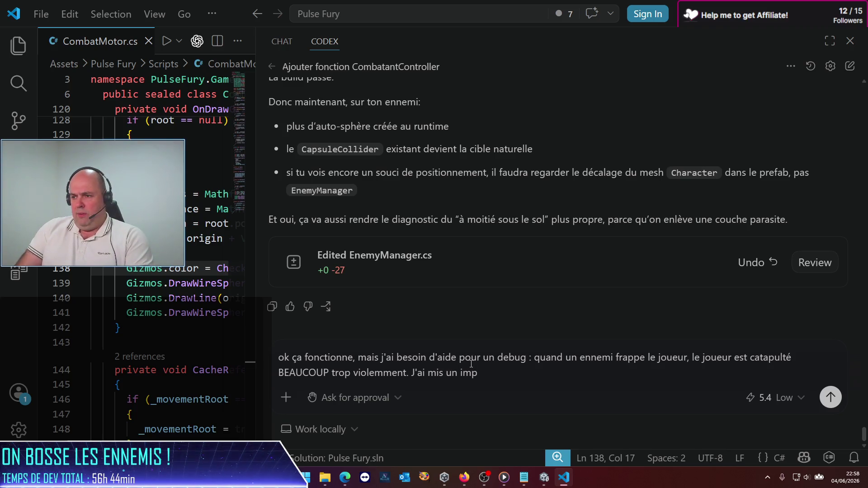
type("ulse de 3 ")
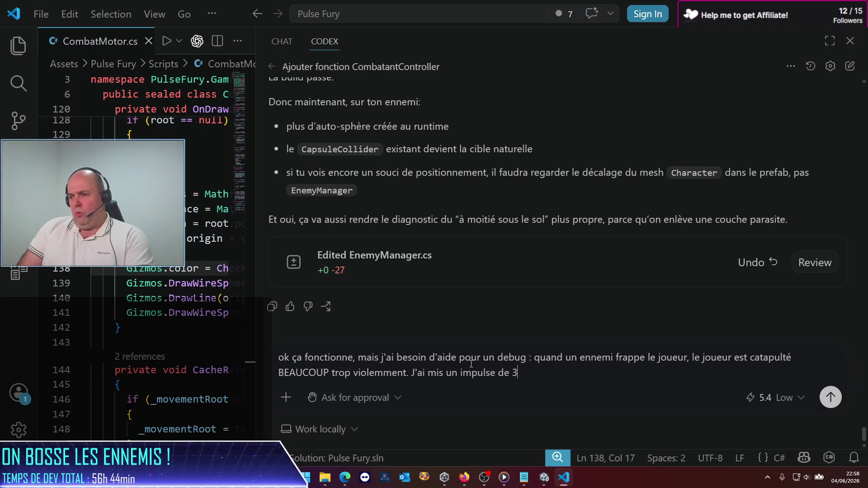
type("dans le hi")
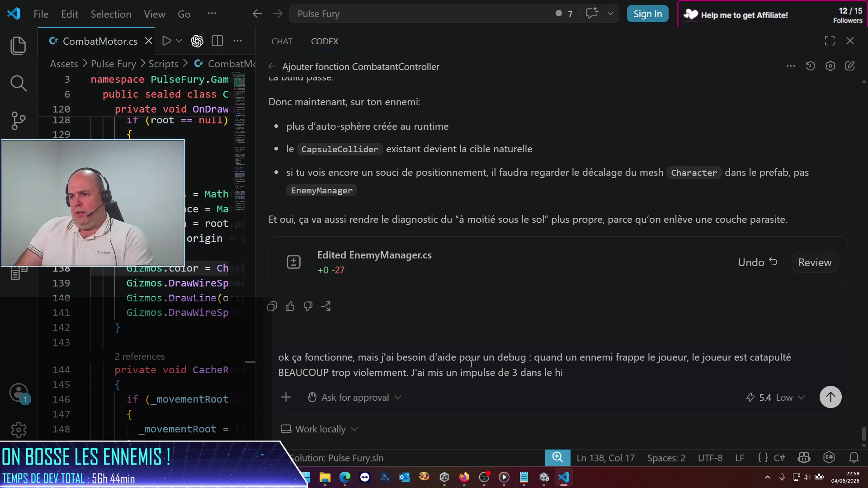
type("t[] d")
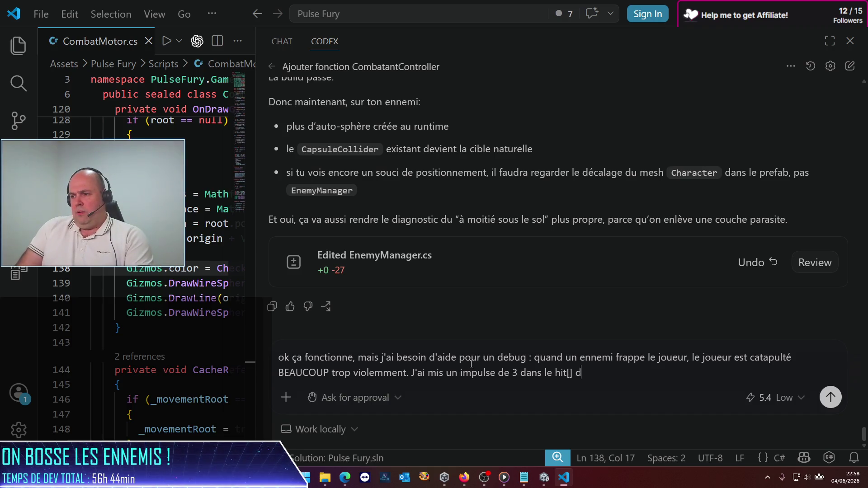
type("es coups de poj")
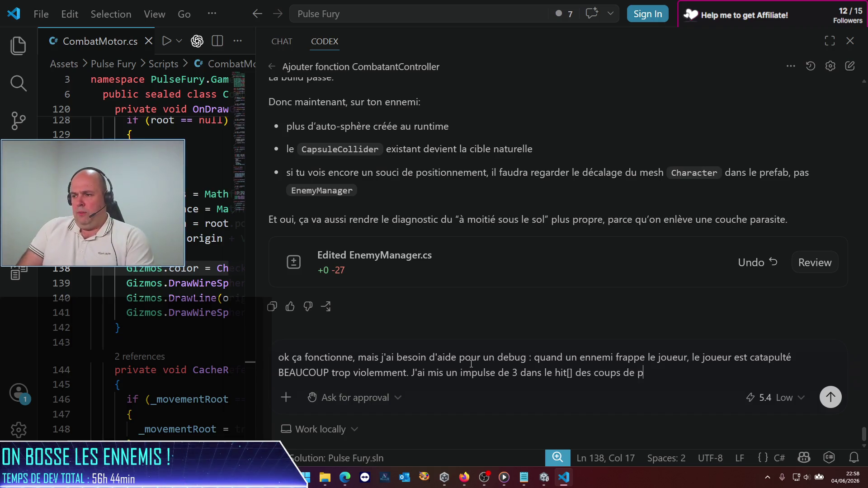
key("BackSpace")
type("ing del'ennemi, et mon perso ")
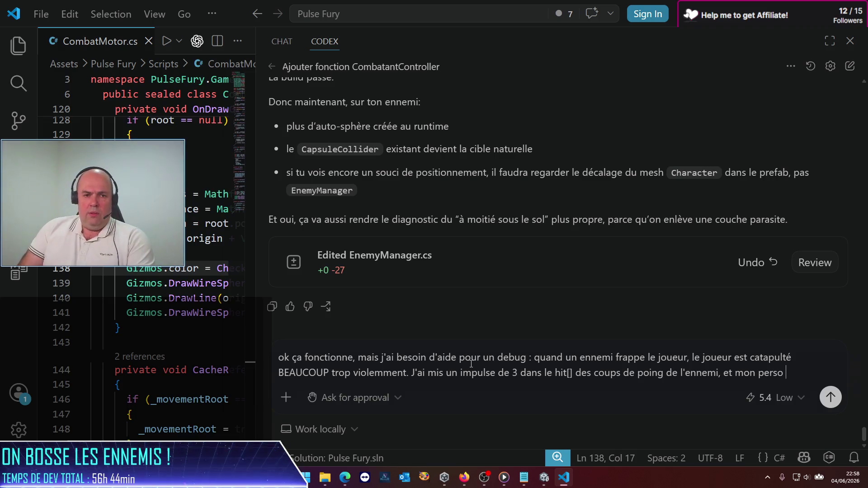
type("est r")
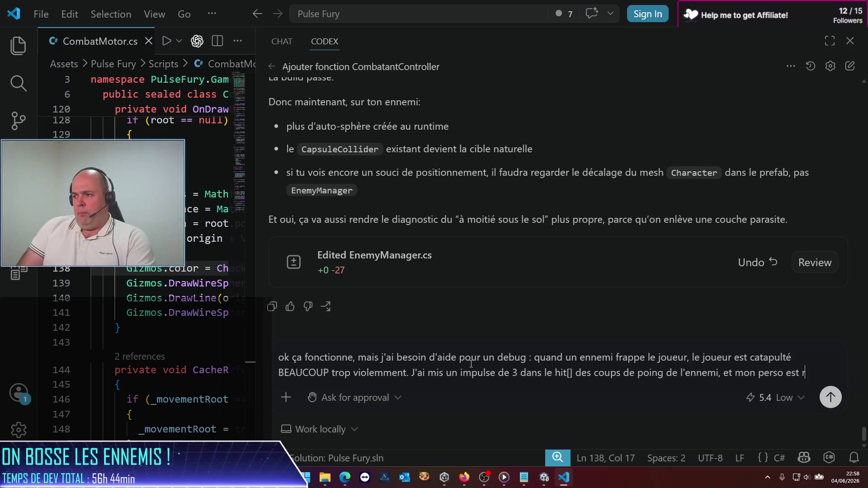
type("propulsé à 15-20 mètres")
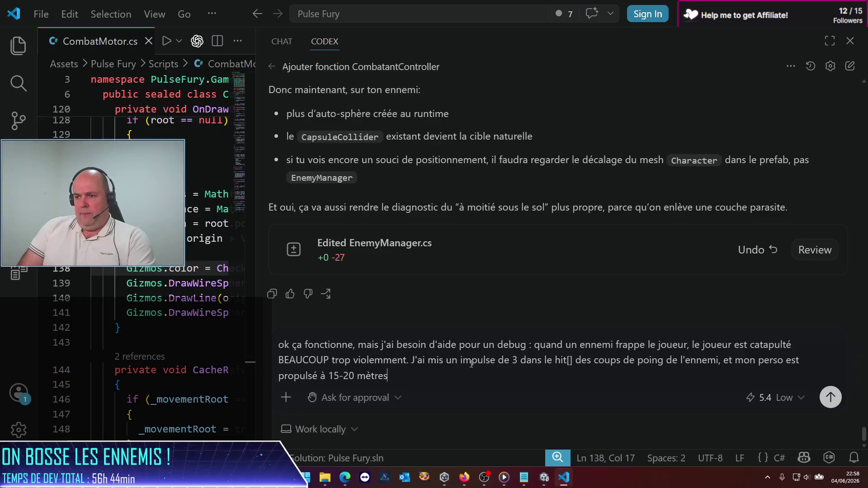
type(" de l'ennem")
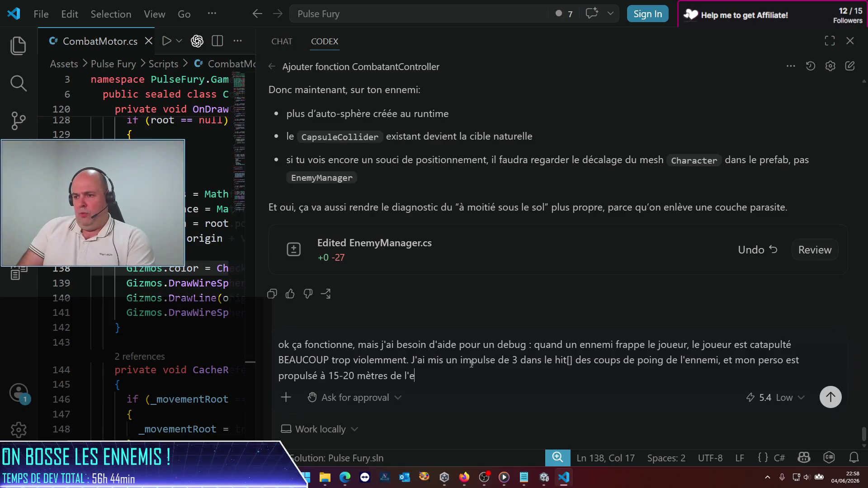
type("i quand il ")
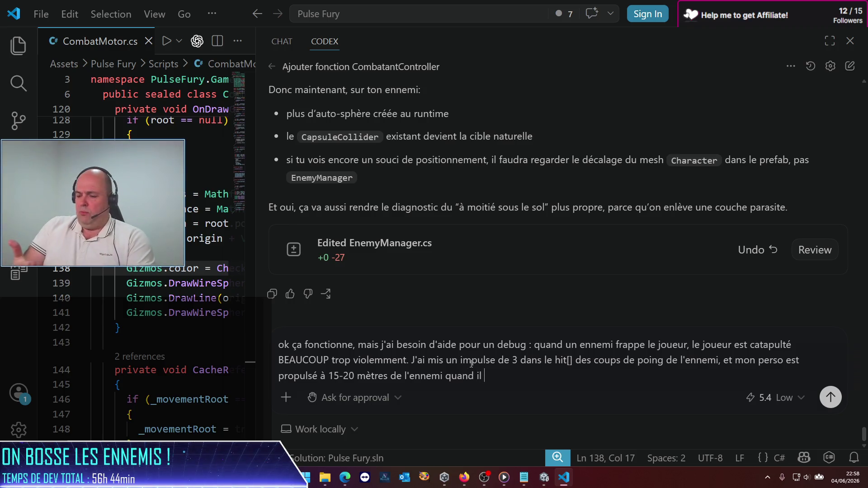
type("prend")
type(" le coup ! ")
type("ce n'est pas co")
type("hérent")
type(" avec ")
type("les c")
type("aleurs d")
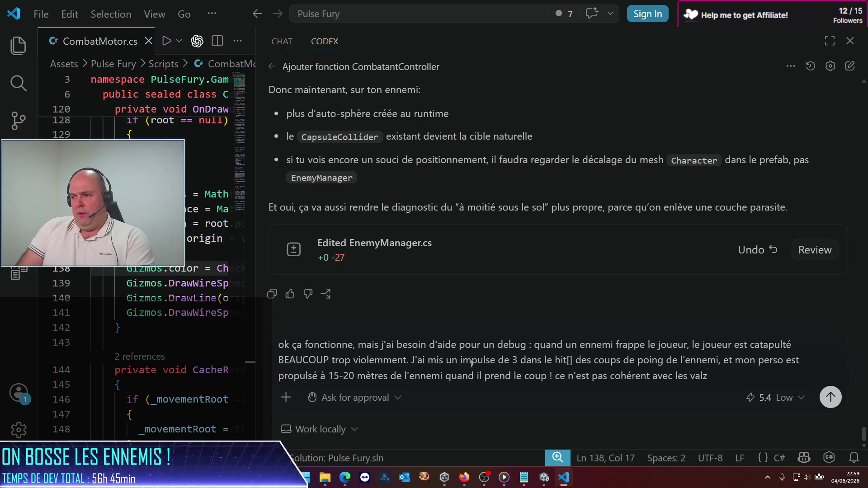
type("'imp")
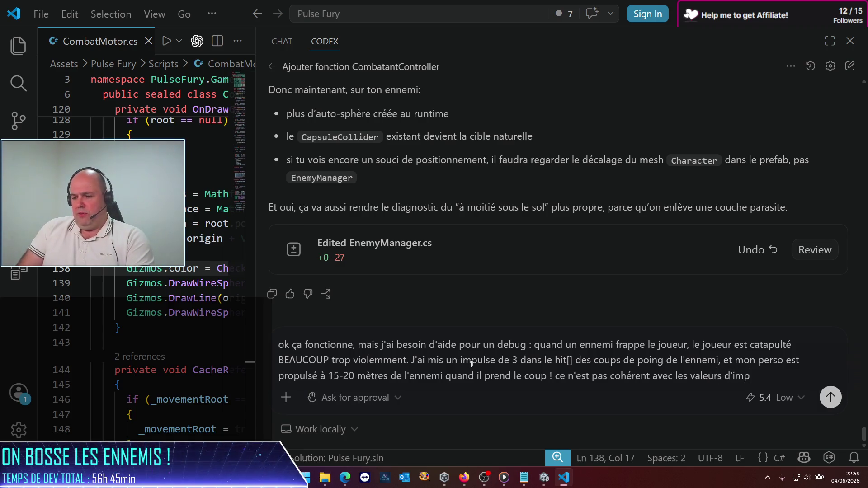
type("lse ")
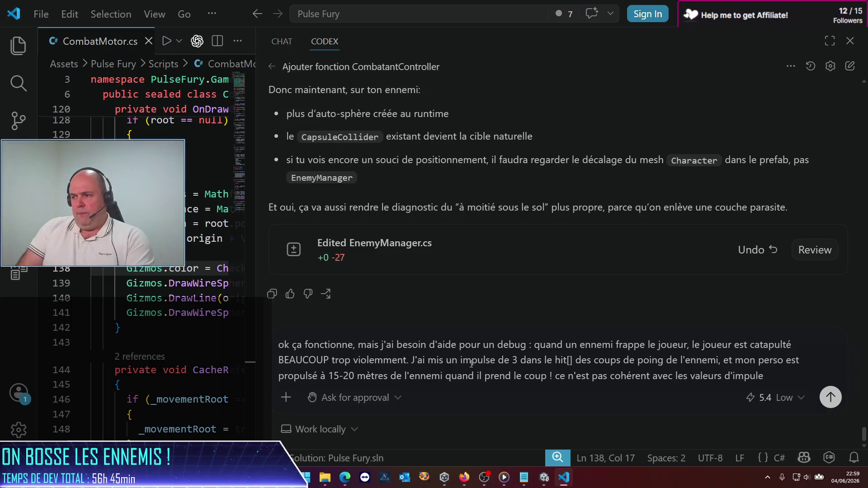
type("que jedois mettre ")
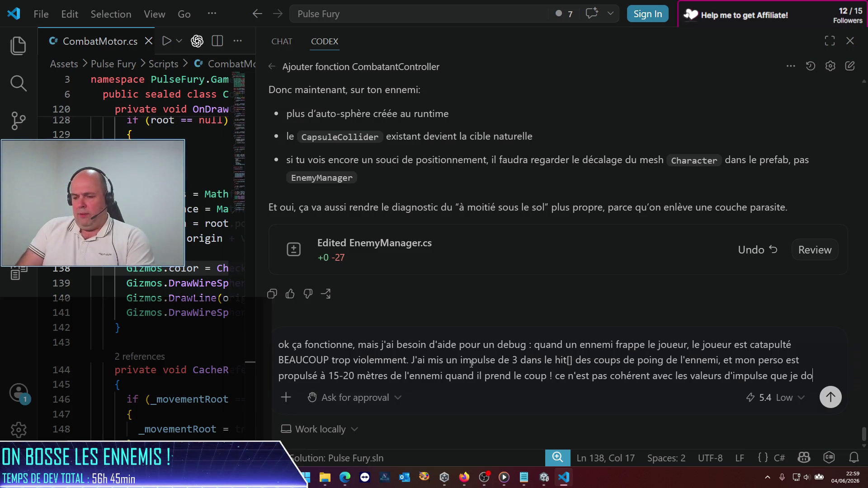
type("sur le")
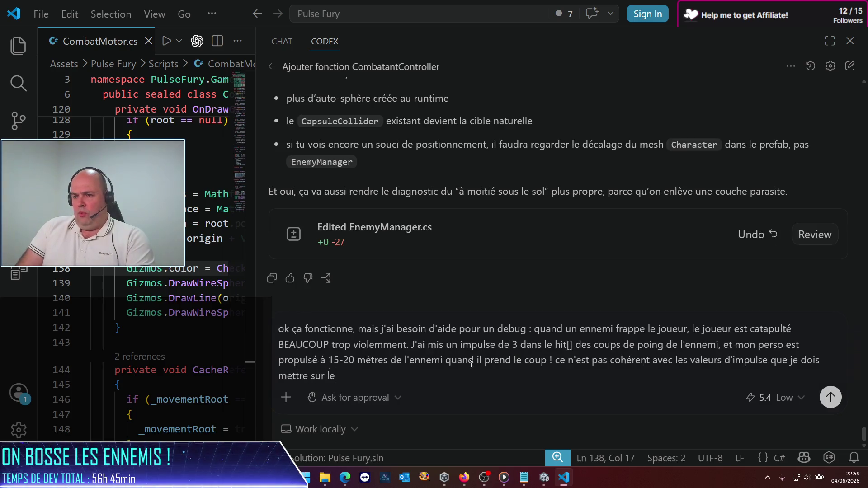
type(" joueur pour qu'il d")
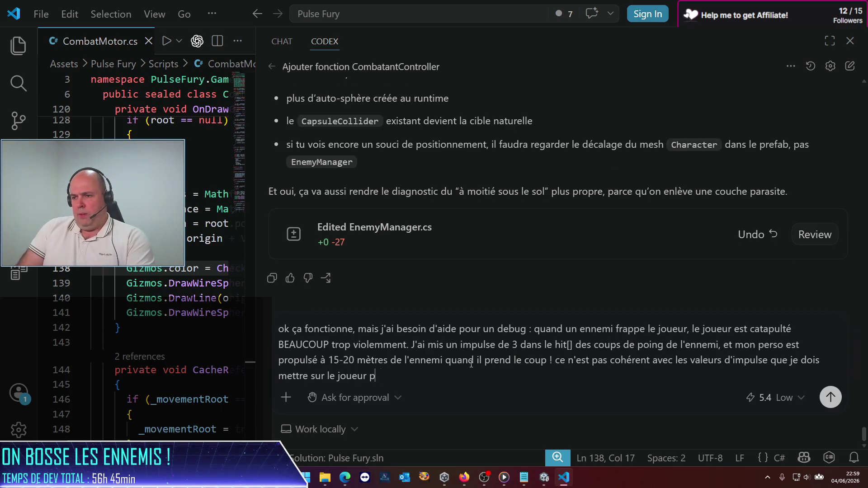
key("BackSpace")
type("saut, p")
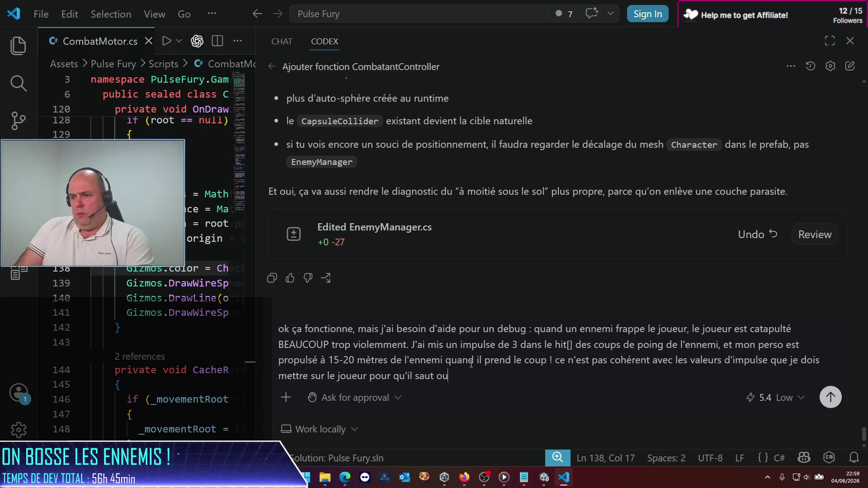
type("e ou sa")
key("BackSpace")
key("BackSpace")
type("da")
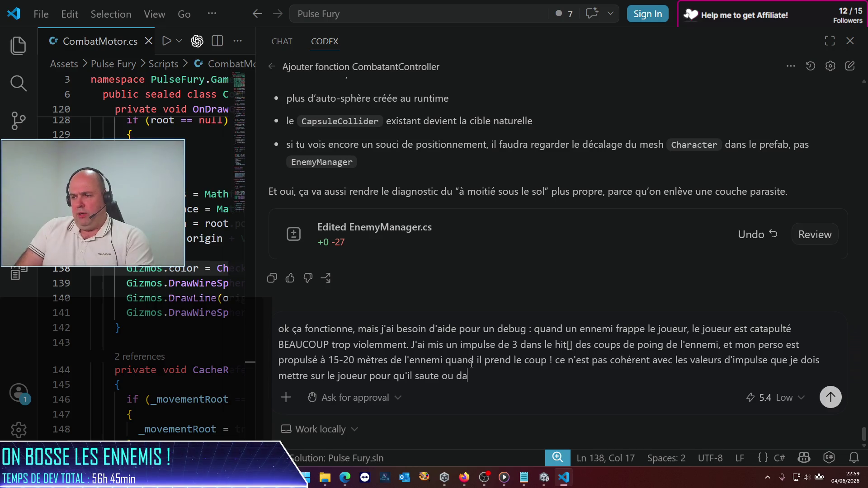
type("sh, par exemple")
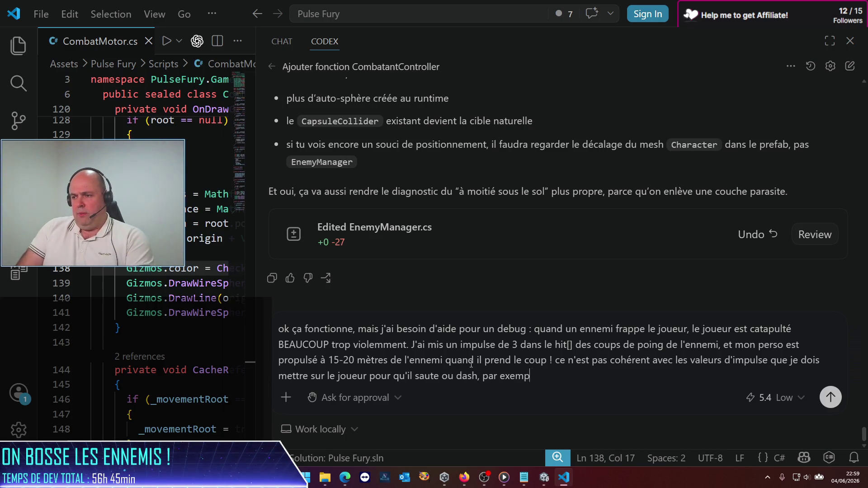
key("Return")
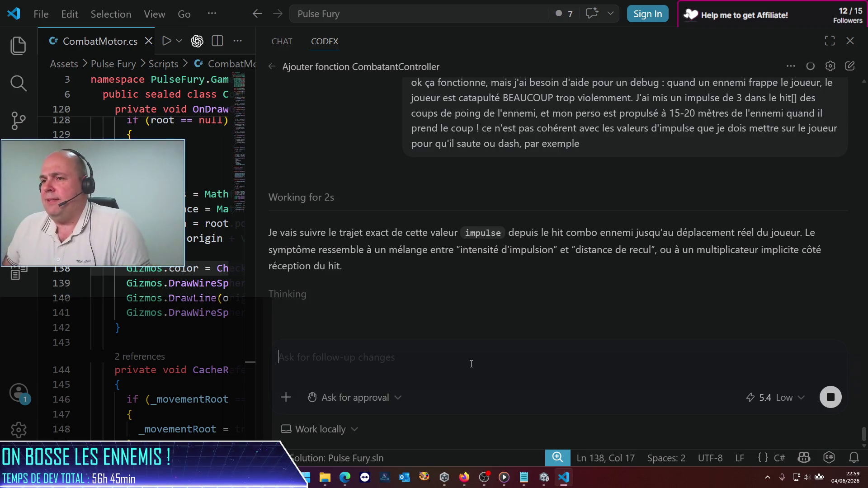
Step: Read Codex's PlayerManager.cs fix and its advice to try impulse 3 with recoilDistance 0.4–0.8
mouse_move(471, 113)
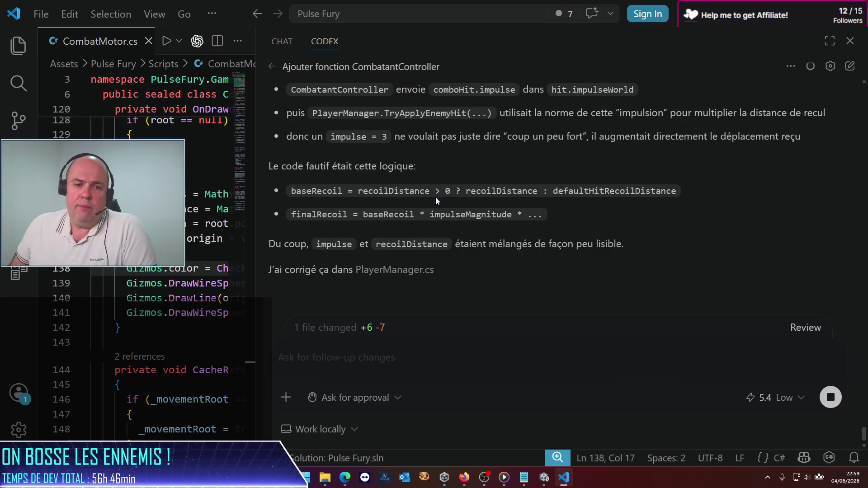
scroll(495, 273, "up", 10)
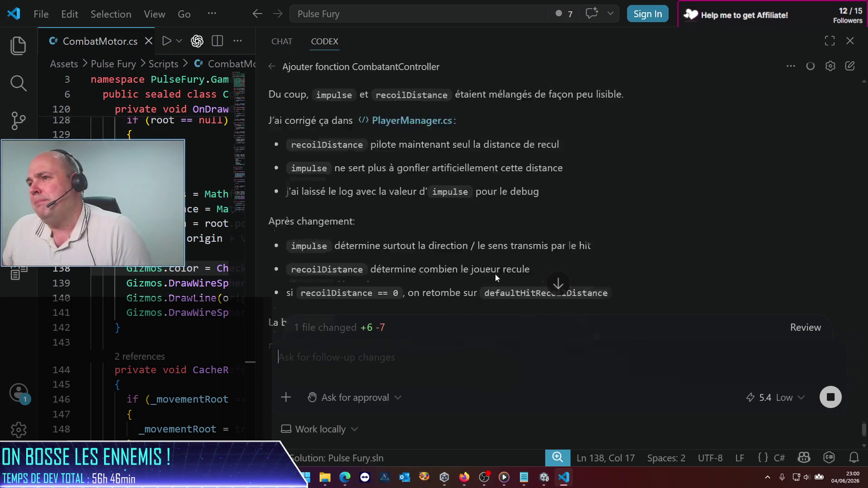
scroll(496, 273, "down", 3)
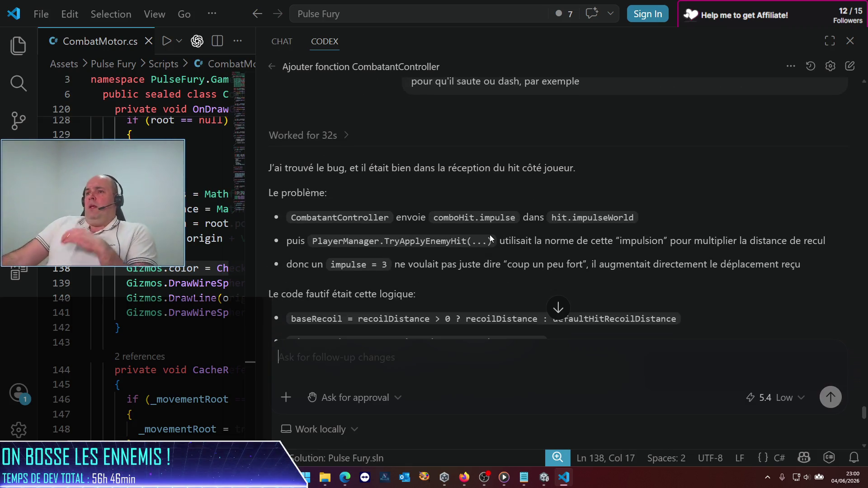
scroll(474, 205, "down", 3)
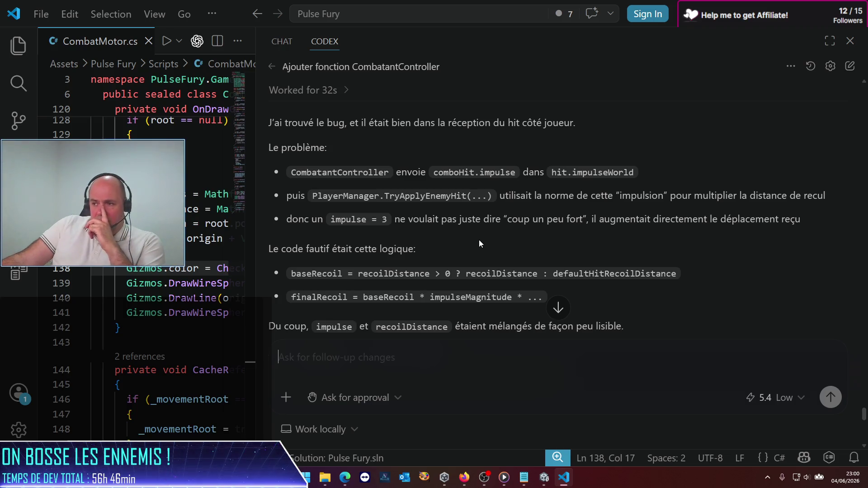
scroll(478, 243, "down", 5)
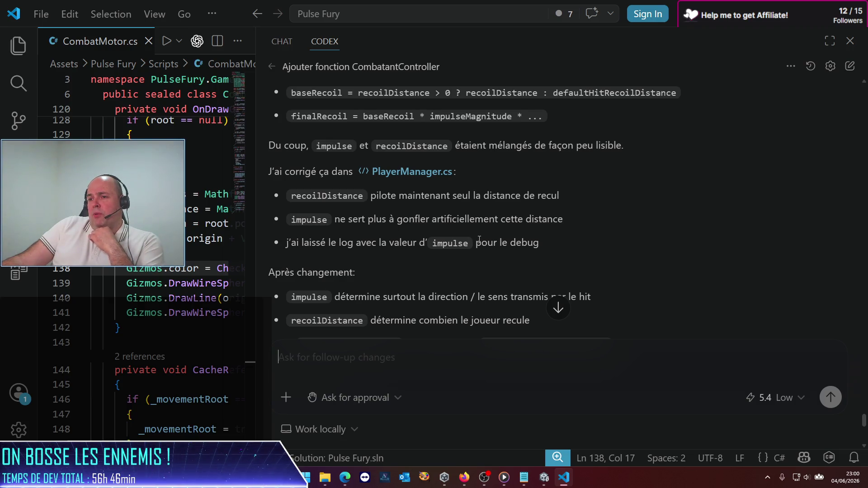
scroll(479, 240, "down", 2)
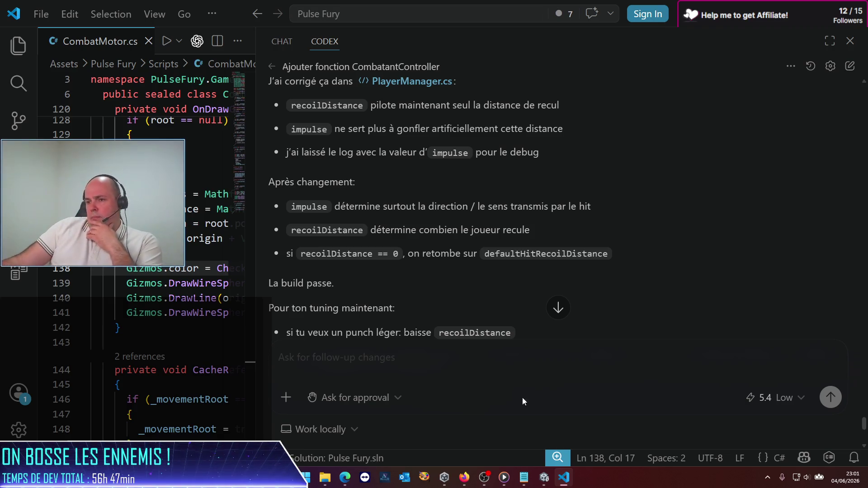
scroll(456, 297, "down", 2)
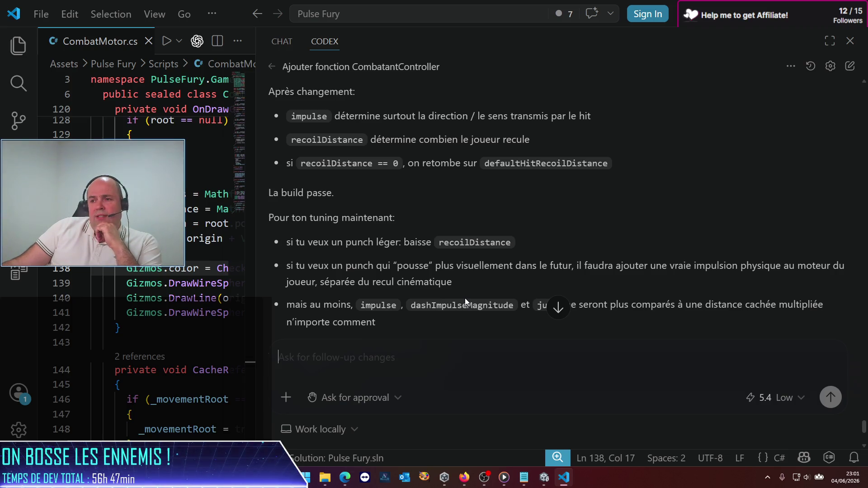
scroll(468, 284, "down", 2)
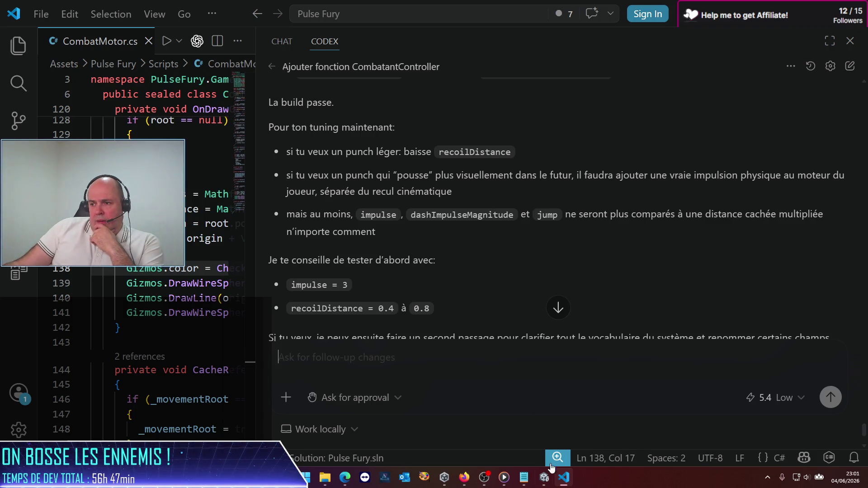
left_click(544, 478)
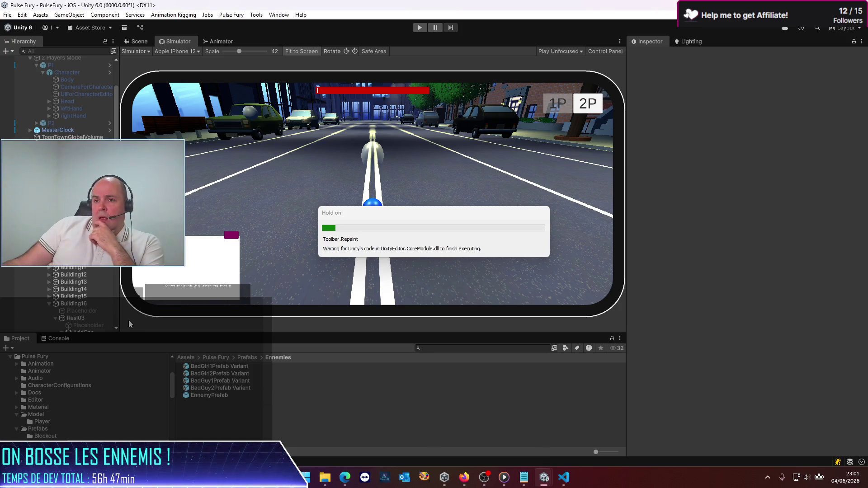
Step: Open EnnemyPrefab, widen the Inspector, and check Codex's suggested recoil and impulse values
double_click(208, 395)
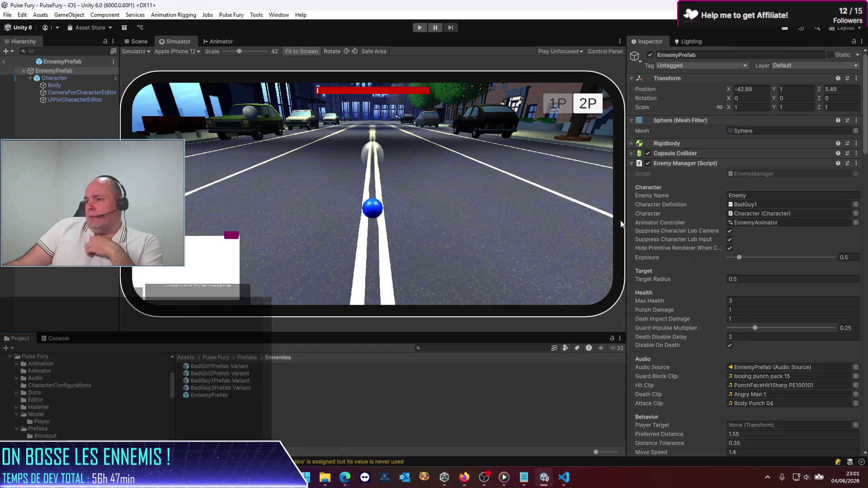
left_click_drag(621, 223, 386, 223)
scroll(593, 356, "down", 10)
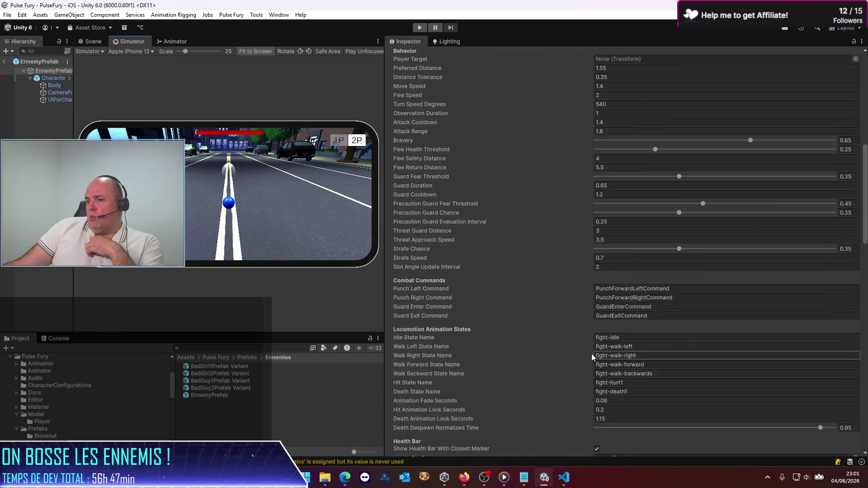
scroll(566, 347, "down", 15)
scroll(548, 337, "up", 5)
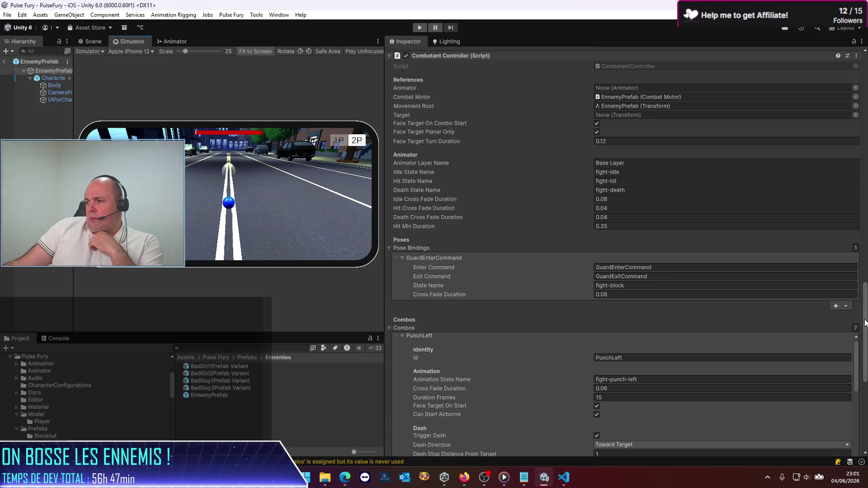
left_click_drag(865, 323, 865, 401)
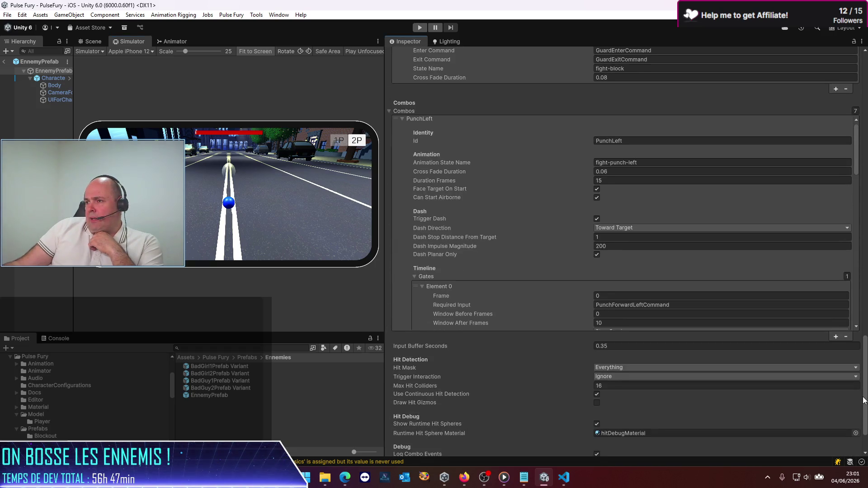
scroll(515, 294, "down", 5)
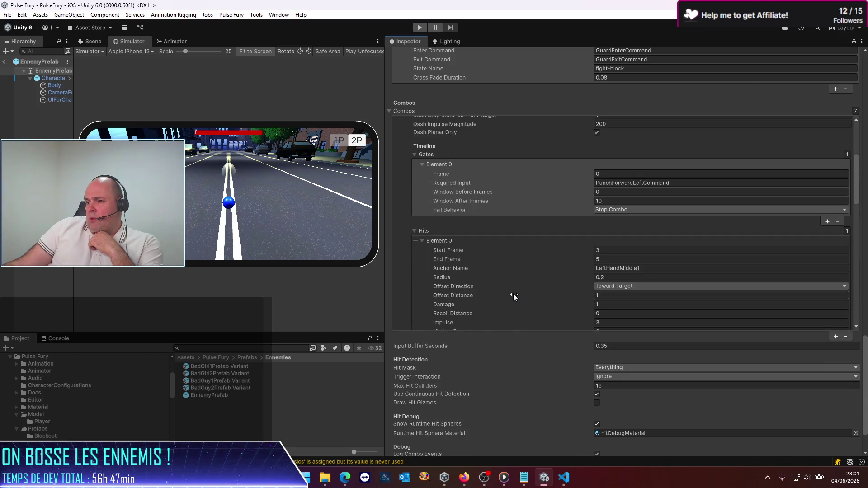
scroll(514, 294, "down", 2)
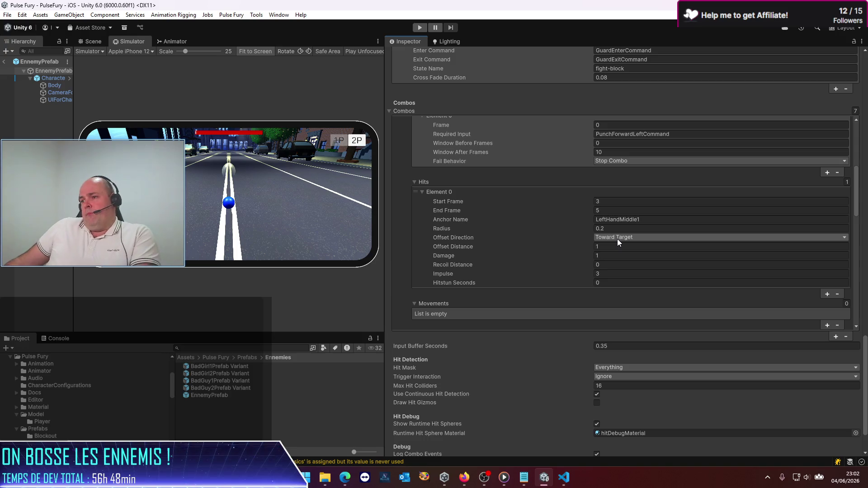
key("alt+Tab")
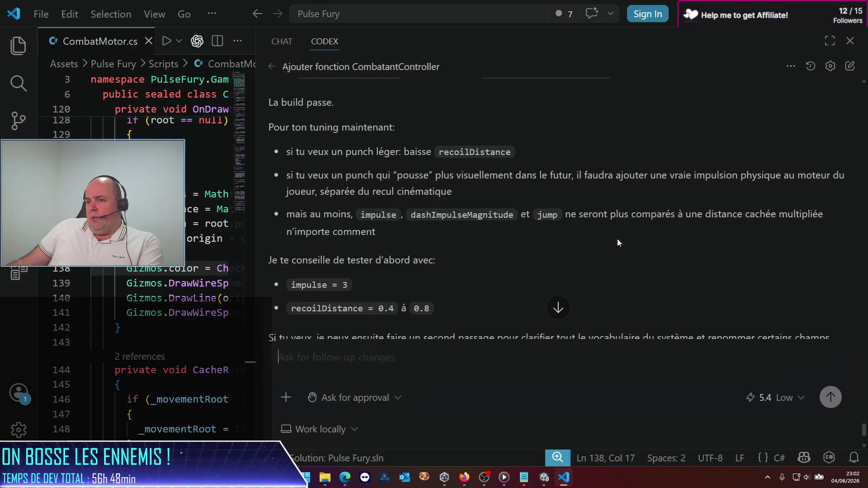
key("alt+Tab")
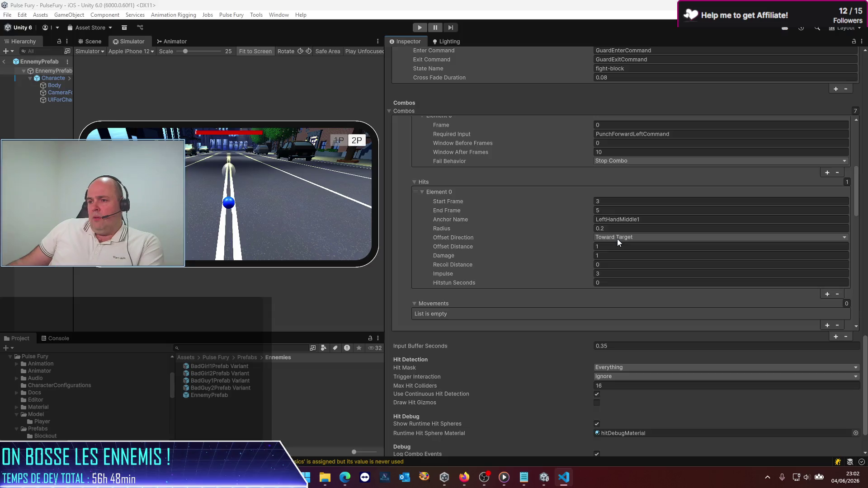
Step: Set the PunchLeft hit's Recoil Distance to 0.5
left_click(614, 265)
type(".5")
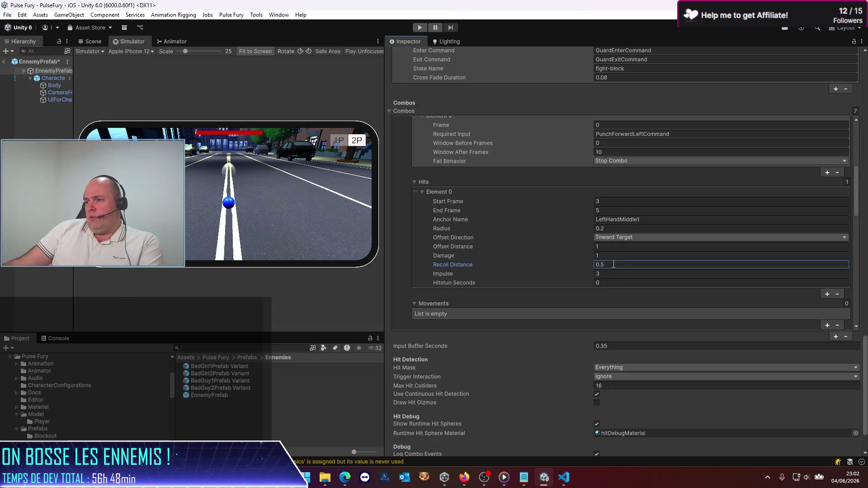
key("alt+Tab")
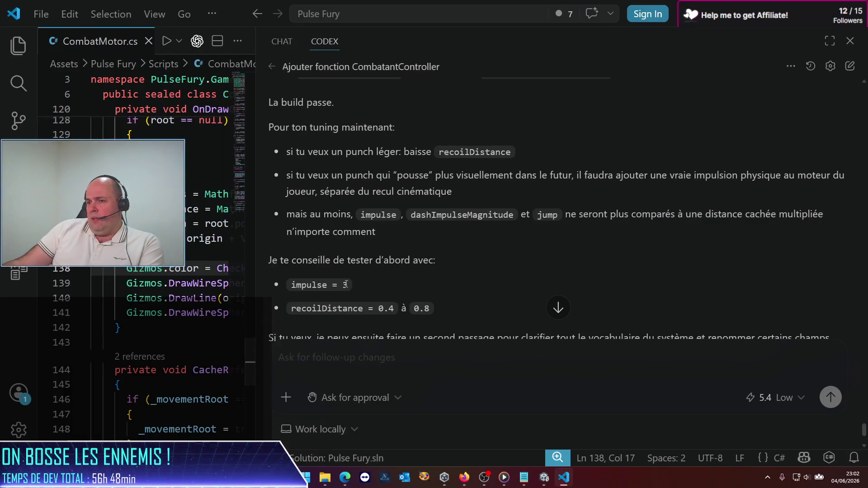
key("alt+Tab")
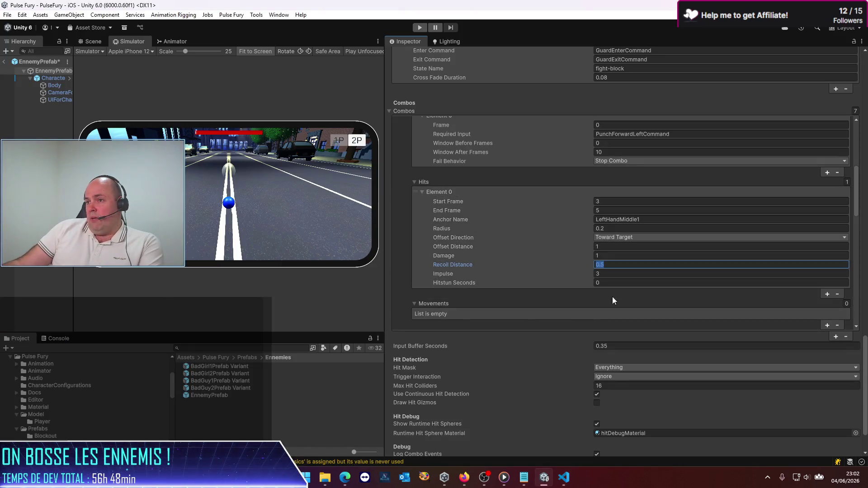
scroll(528, 306, "down", 3)
scroll(528, 305, "up", 2)
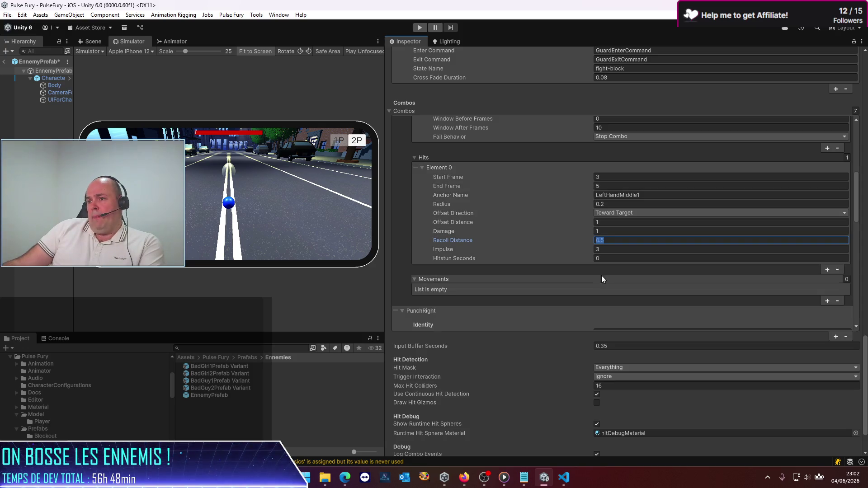
scroll(513, 294, "up", 2)
scroll(513, 294, "up", 4)
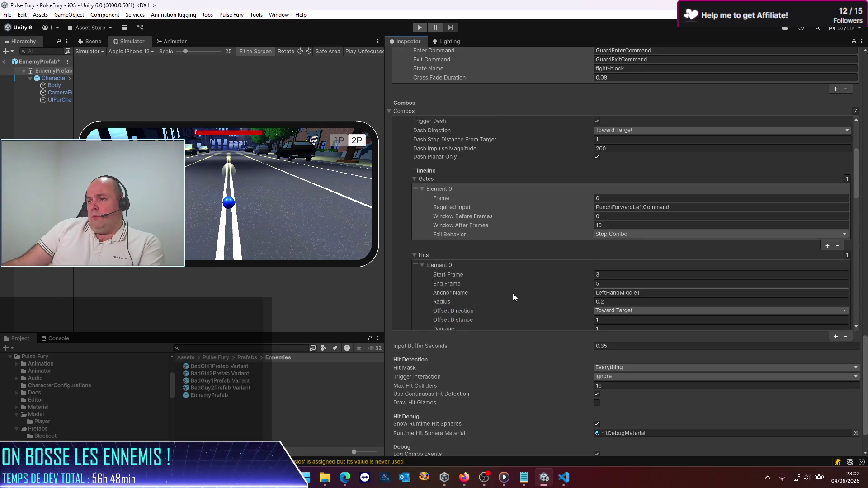
scroll(512, 294, "up", 8)
scroll(513, 294, "down", 8)
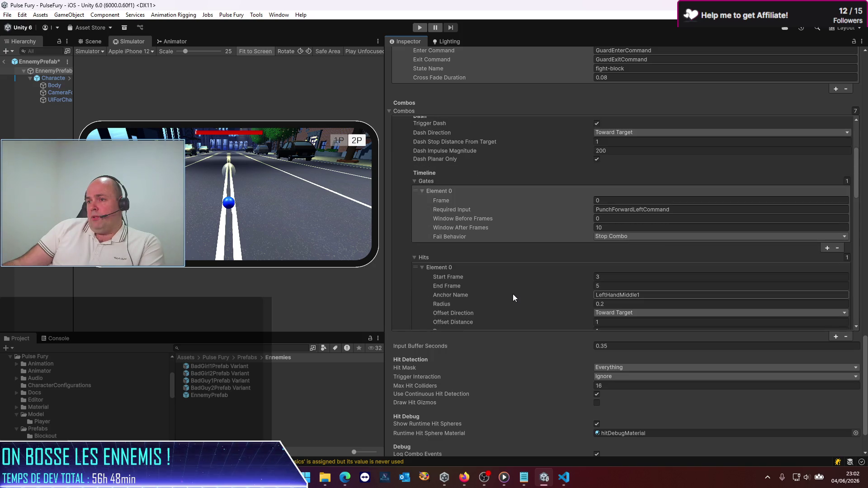
scroll(513, 294, "down", 6)
scroll(513, 296, "up", 8)
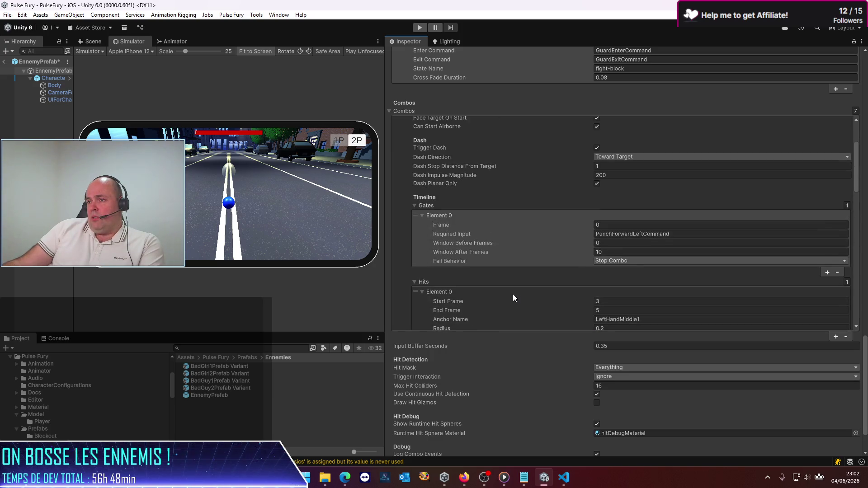
scroll(513, 296, "up", 6)
scroll(513, 293, "up", 2)
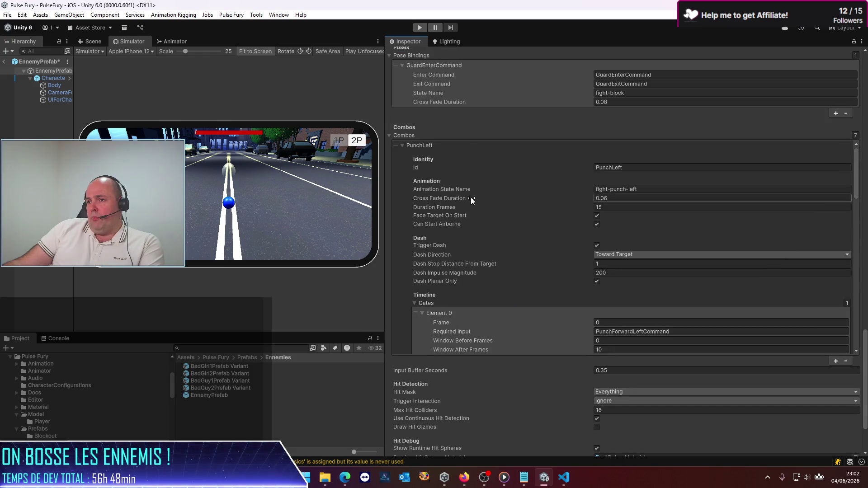
Step: Set the PunchRight hit's Recoil Distance to 0.5, save the prefab, and exit Prefab Mode
left_click(403, 146)
scroll(579, 316, "down", 8)
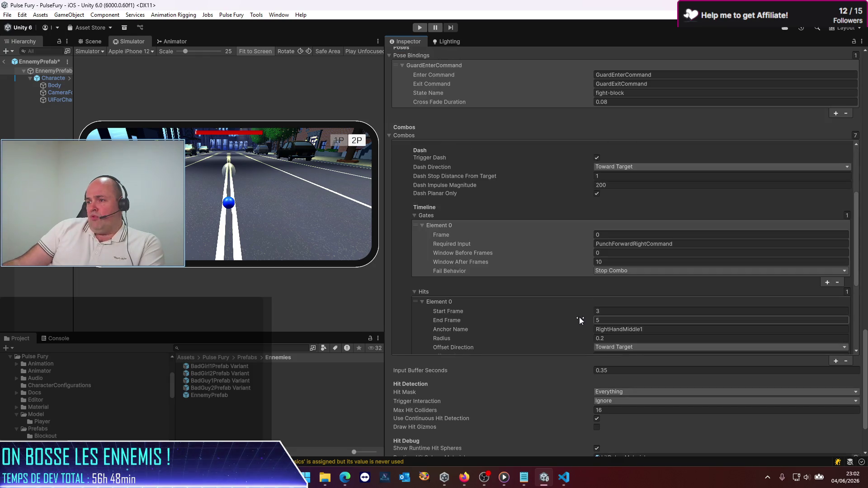
scroll(577, 318, "down", 6)
left_click(615, 301)
type("0.5")
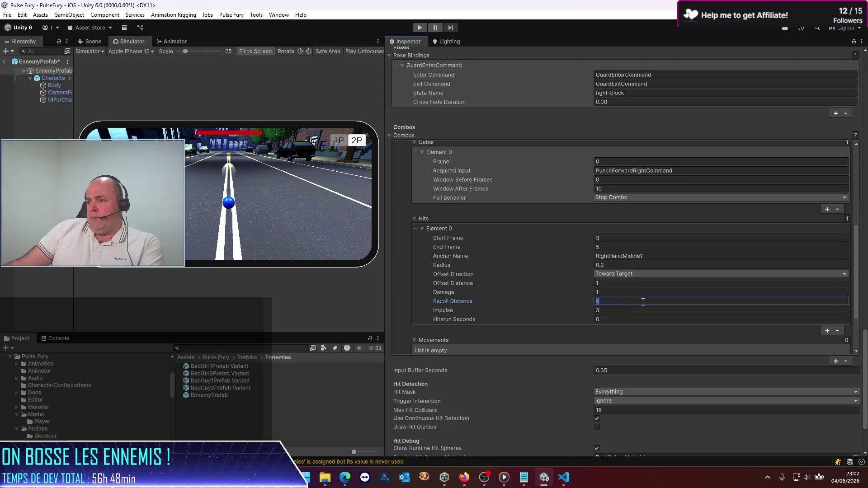
key("ctrl+s")
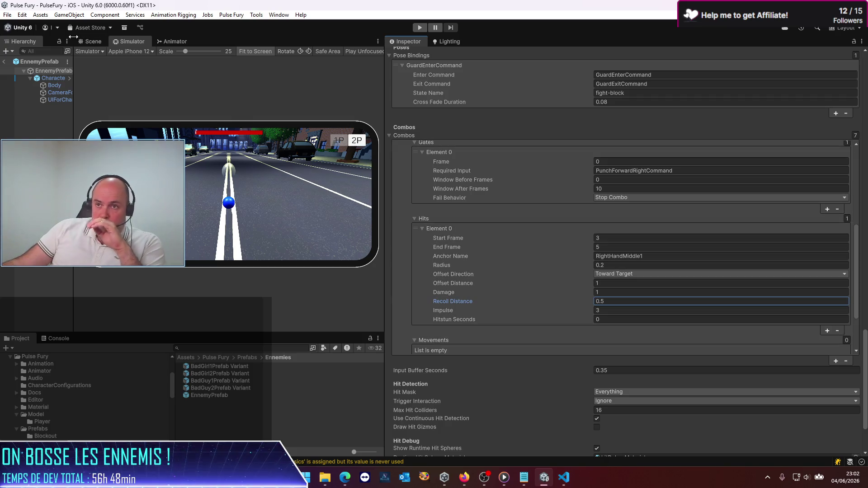
left_click(4, 62)
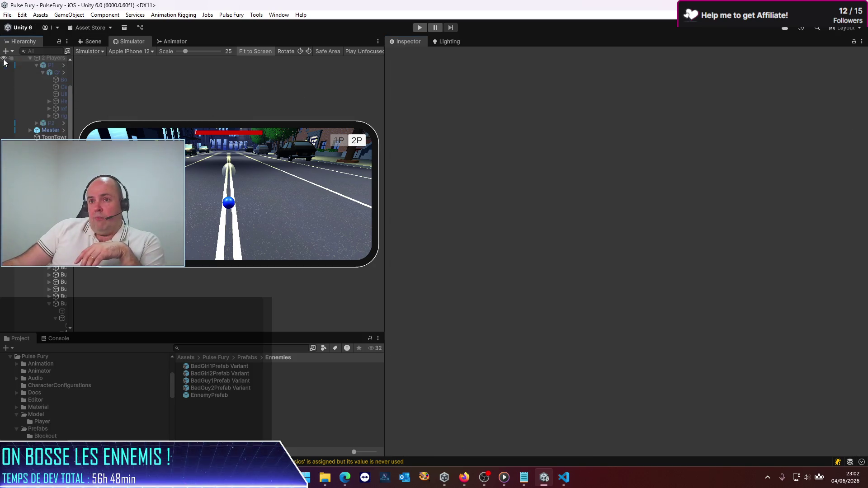
Step: Open PlayerPrefab from the Pulse Fury Prefabs folder and find its Combos list
left_click(208, 357)
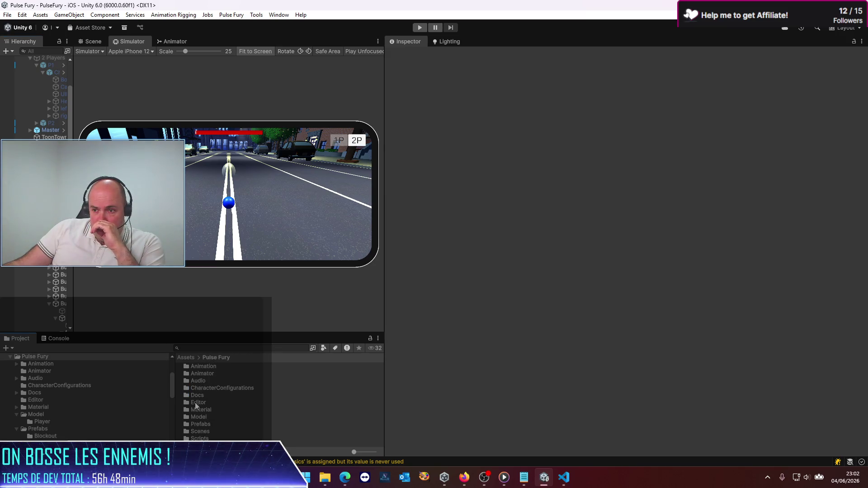
double_click(201, 424)
double_click(205, 380)
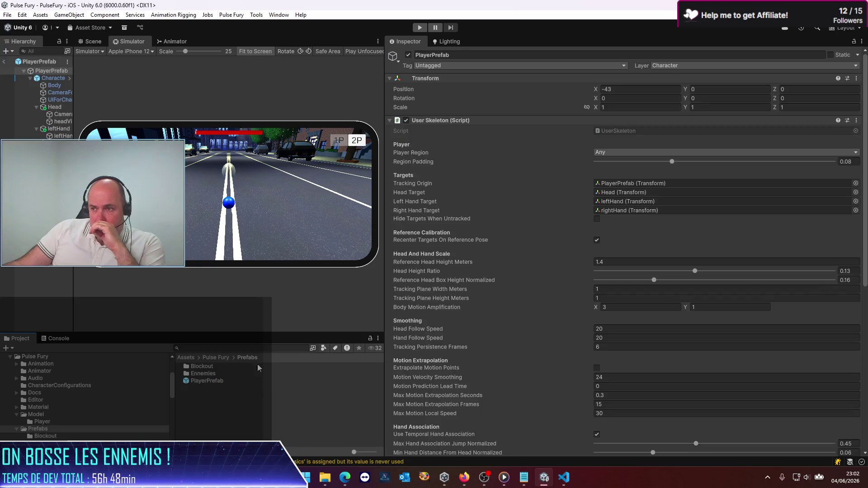
scroll(538, 215, "down", 10)
scroll(517, 283, "down", 10)
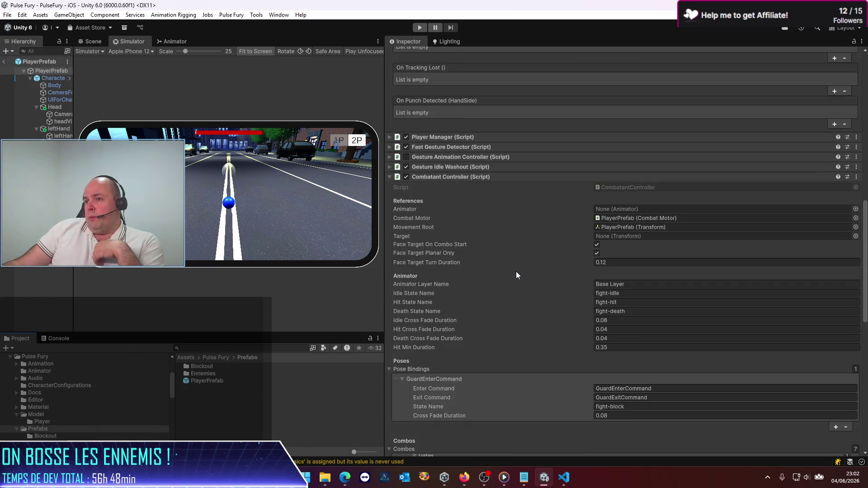
scroll(495, 302, "down", 7)
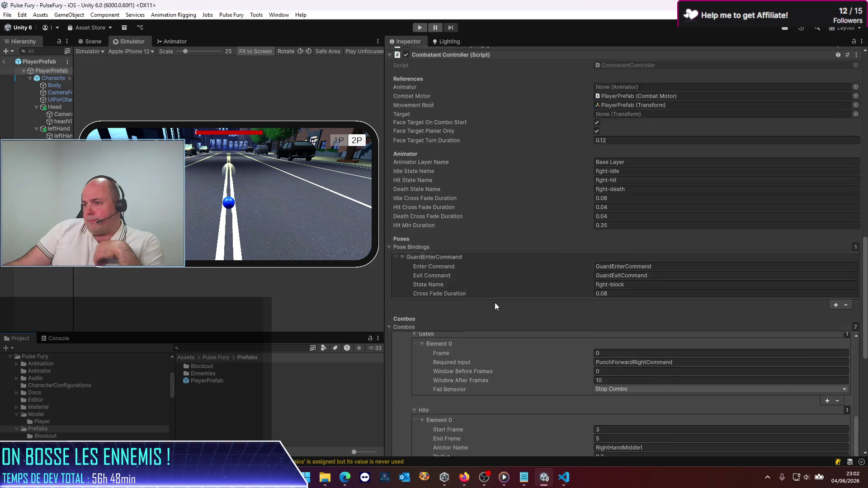
scroll(540, 314, "up", 3)
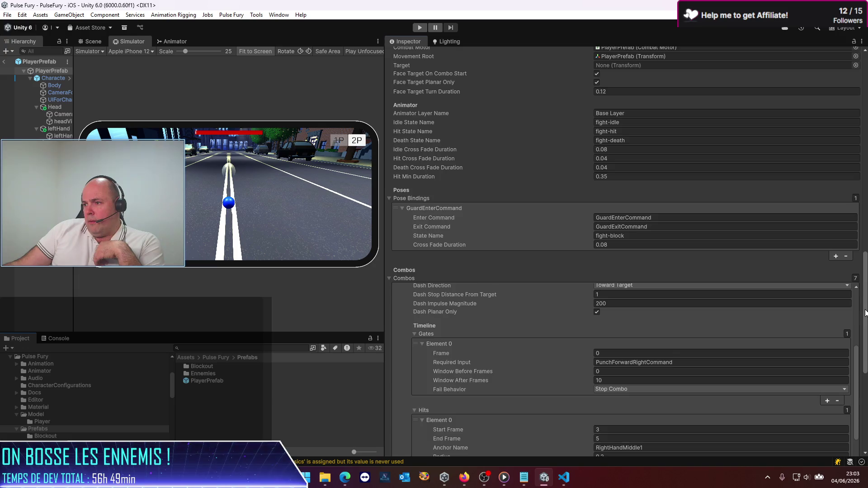
scroll(864, 312, "down", 5)
scroll(601, 246, "up", 5)
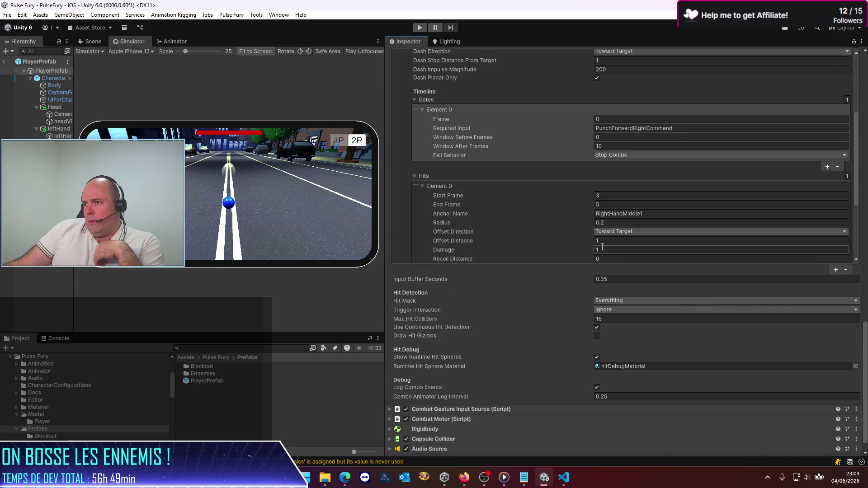
scroll(601, 246, "up", 3)
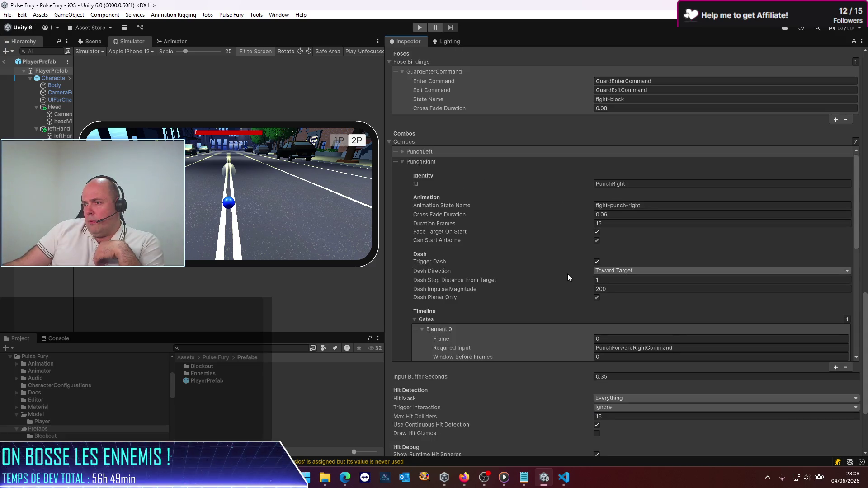
scroll(583, 299, "down", 3)
scroll(582, 299, "down", 5)
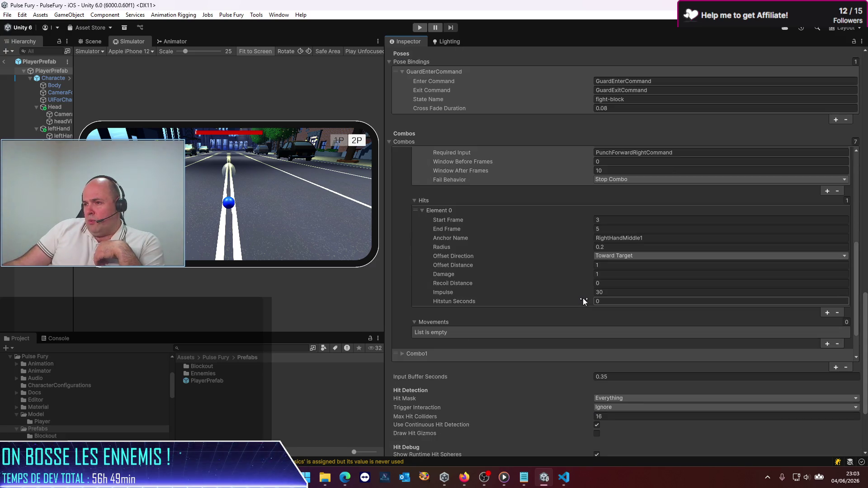
Step: Set the PunchRight hit's Recoil Distance to 0.5 and Impulse to 3
left_click(617, 283)
type("0.5")
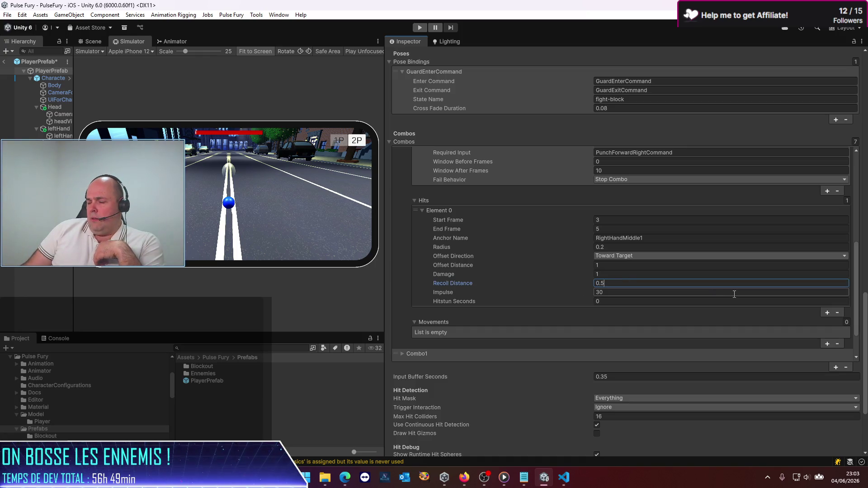
left_click(657, 294)
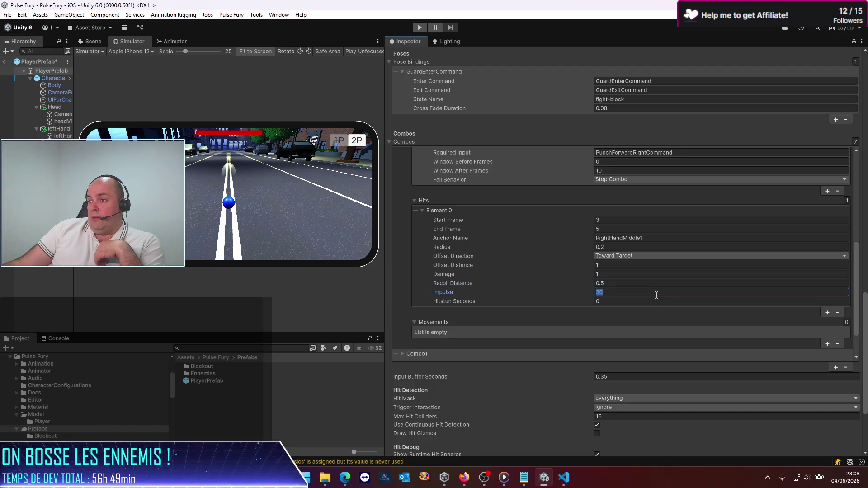
type("3")
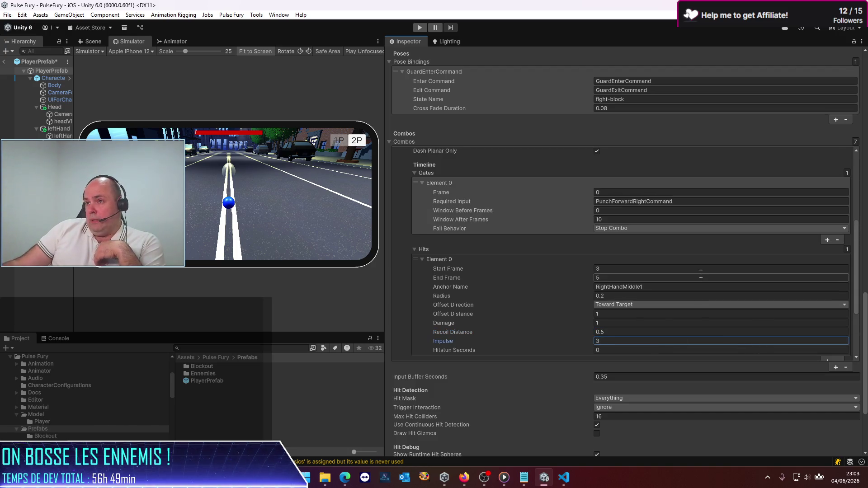
Step: Set the PunchLeft hit's Recoil Distance to 0.5 and Impulse from 30 to 3, then exit prefab mode
scroll(664, 220, "up", 3)
scroll(642, 208, "up", 5)
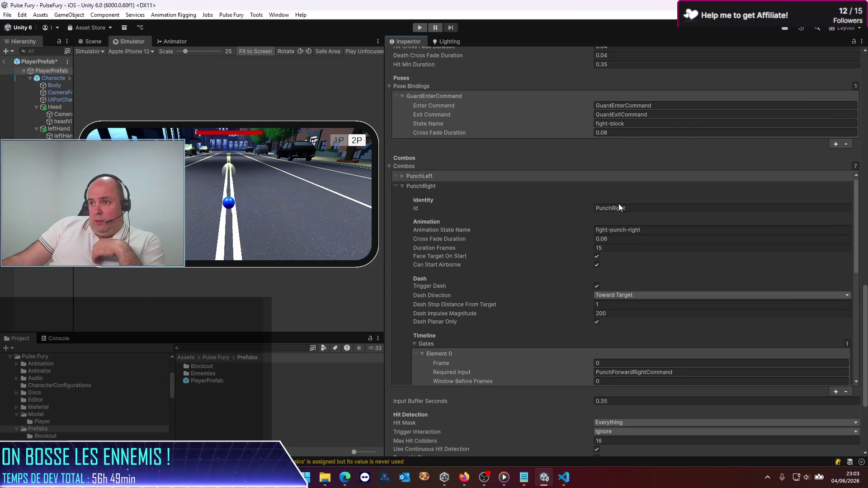
left_click(402, 185)
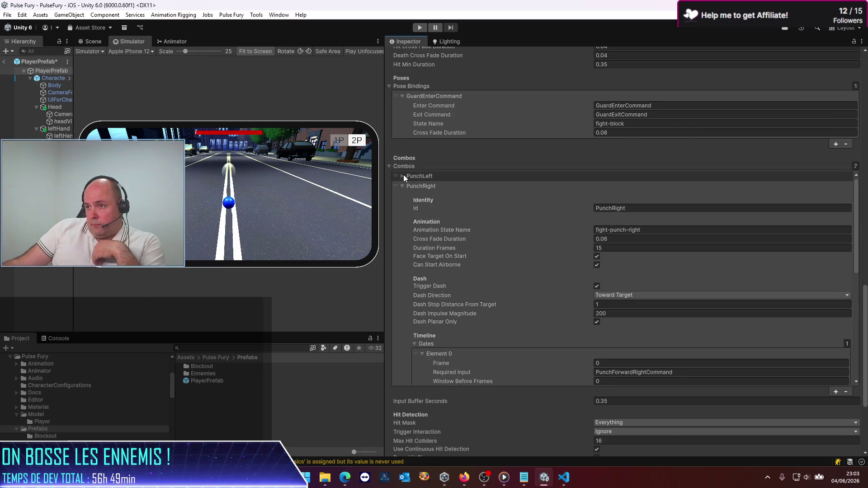
left_click(403, 176)
scroll(511, 275, "down", 3)
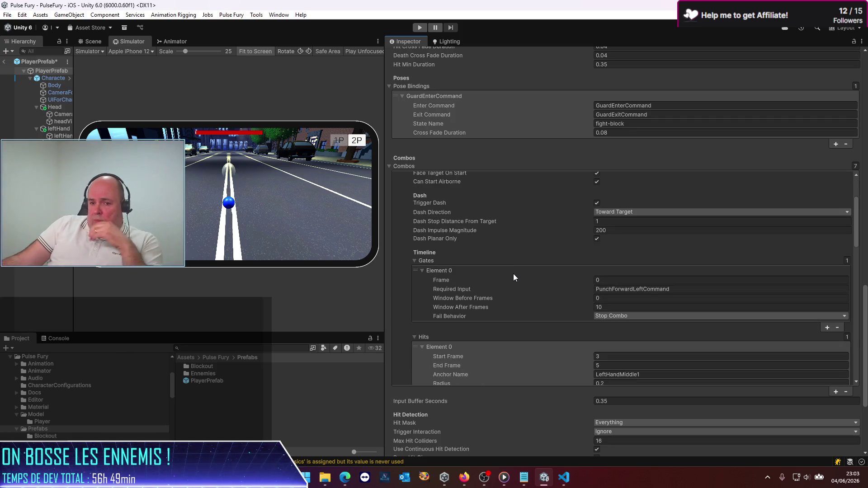
scroll(512, 281, "down", 3)
scroll(520, 280, "up", 3)
scroll(528, 273, "down", 4)
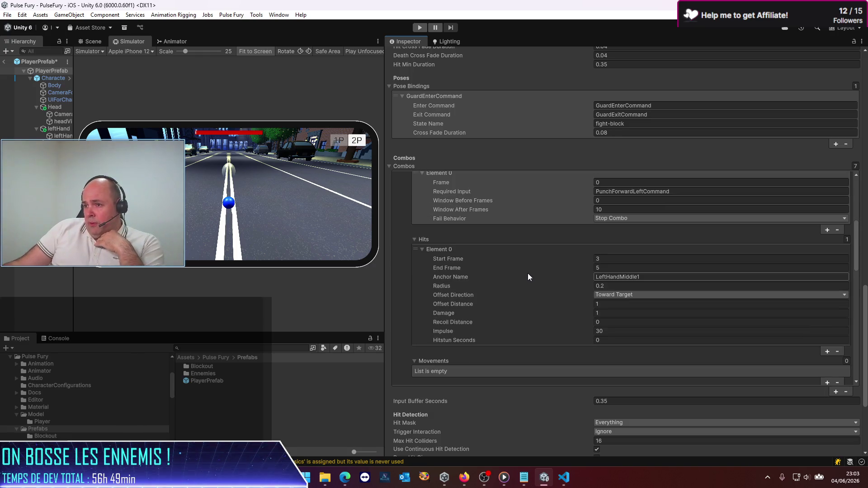
left_click(606, 322)
type("0.5")
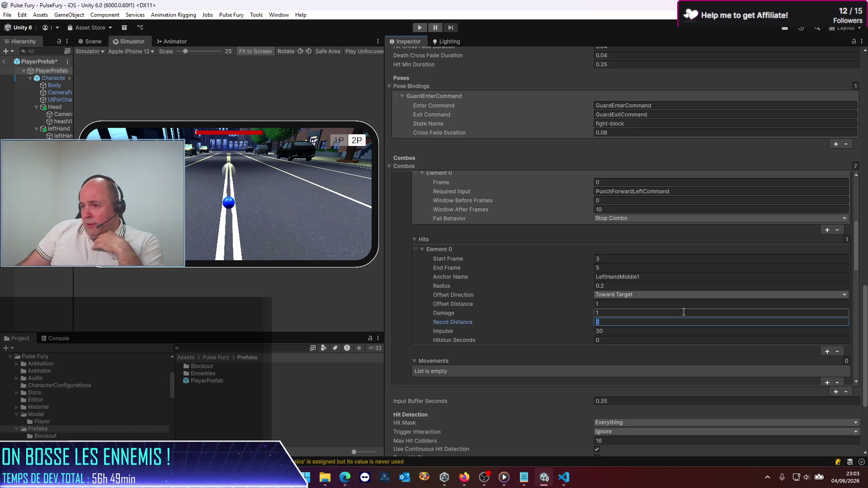
left_click(629, 331)
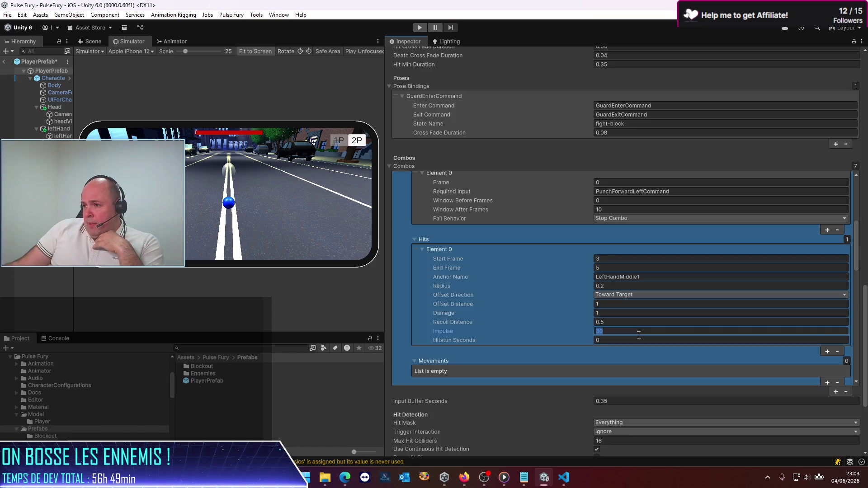
left_click(629, 332)
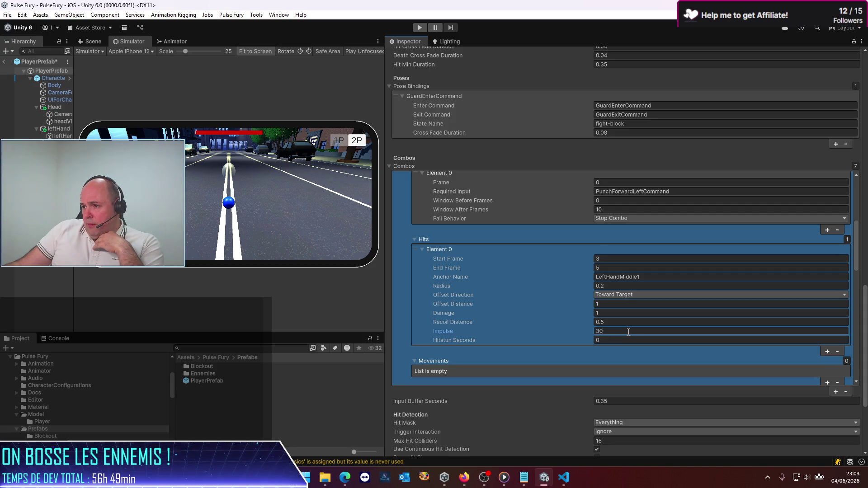
key("BackSpace")
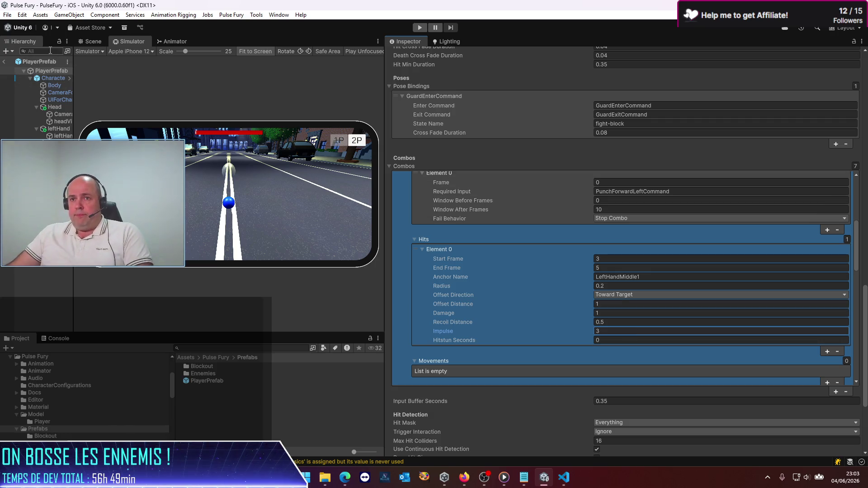
left_click(4, 62)
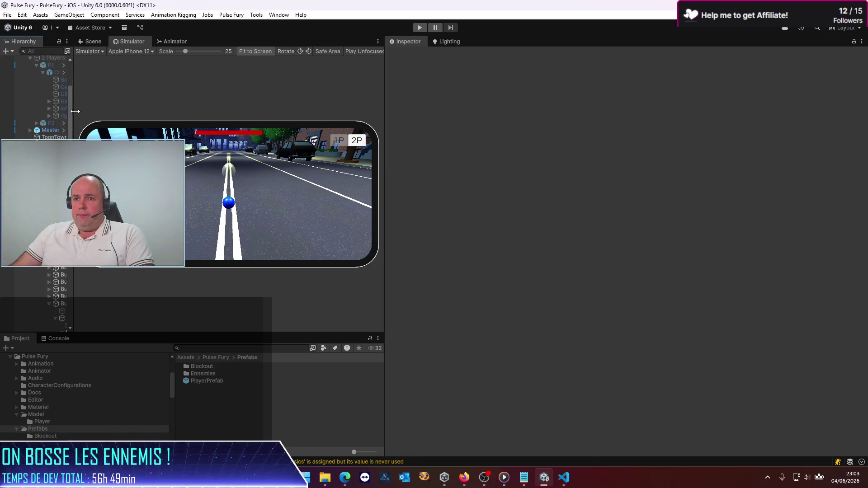
Step: Widen the Hierarchy, enlarge the iPhone 12 Simulator view, and start Play mode
left_click_drag(73, 112, 164, 113)
left_click_drag(383, 136, 749, 185)
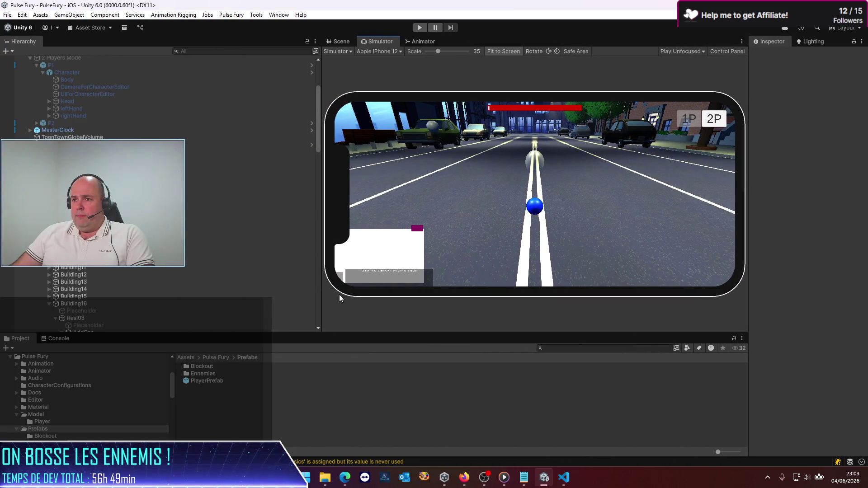
mouse_move(324, 318)
left_mouse_down()
mouse_move(183, 334)
mouse_move(197, 342)
left_mouse_up()
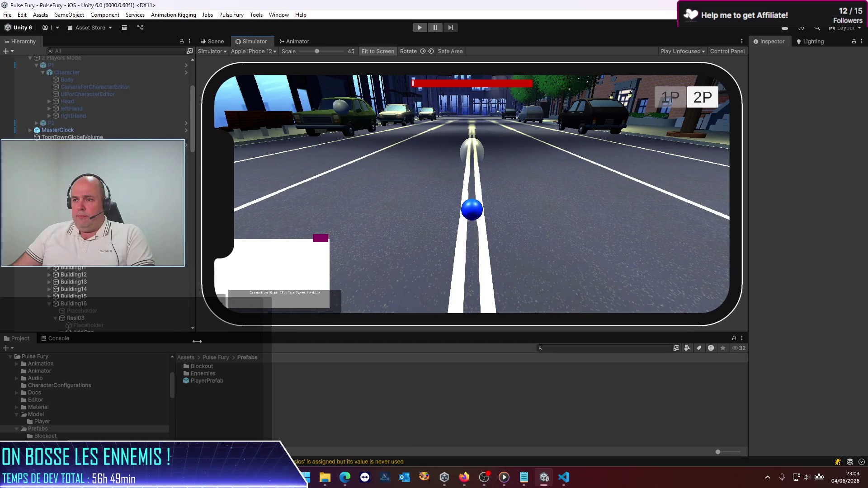
left_click_drag(374, 335, 373, 366)
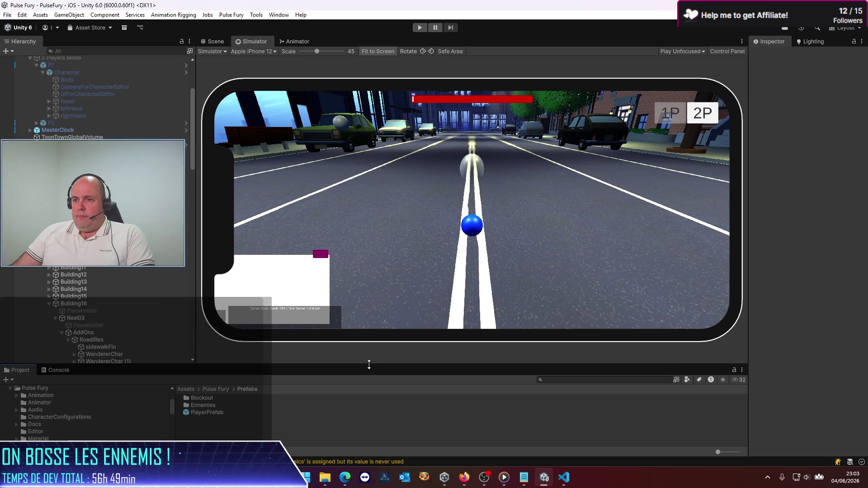
left_click_drag(196, 325, 153, 330)
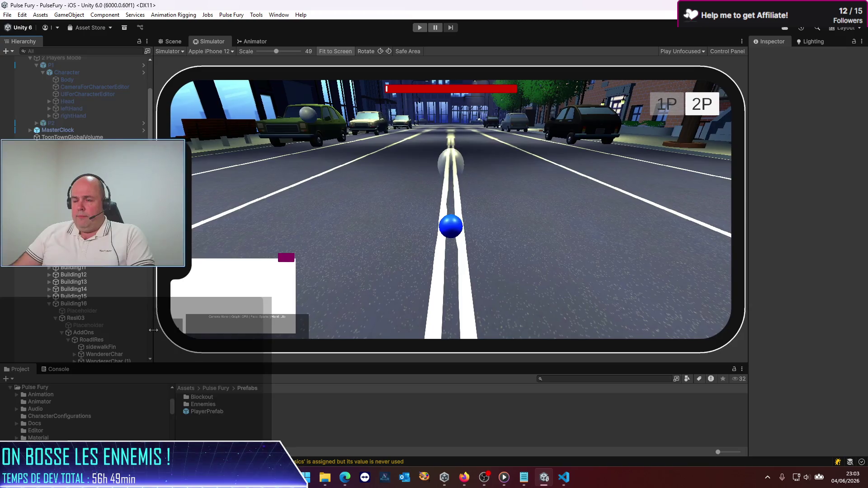
left_click(418, 28)
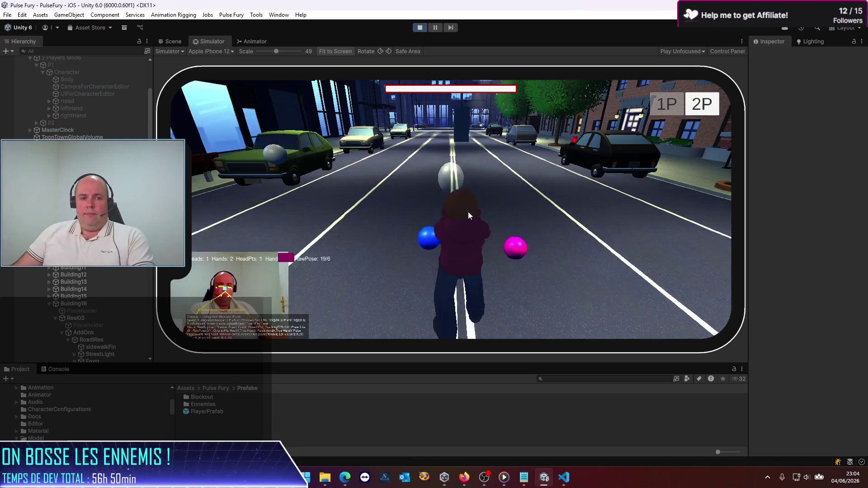
left_click_drag(154, 217, 187, 216)
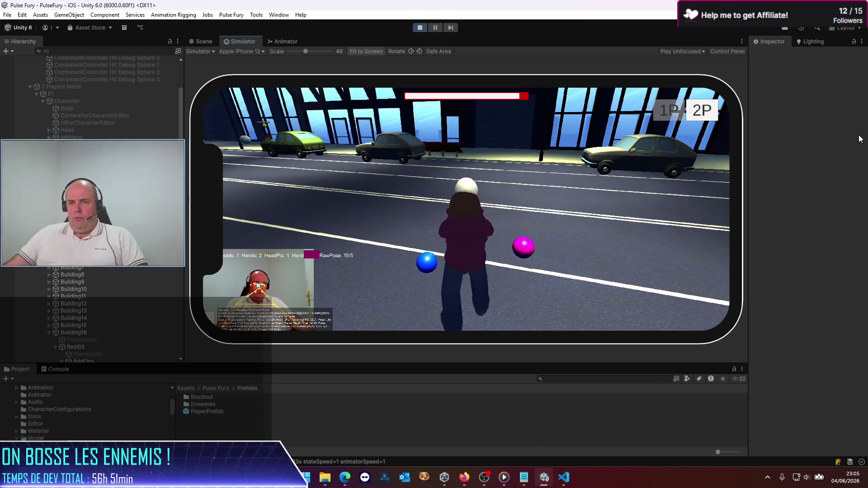
Step: Inspect the spawned BadGirl2 and BadGirl1 enemy clones under EnemySpawner
scroll(183, 256, "down", 10)
scroll(183, 255, "down", 10)
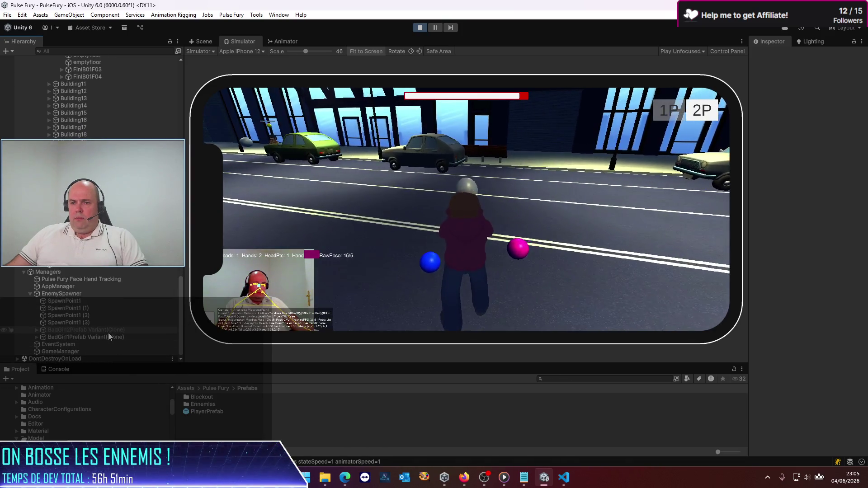
left_click(108, 333)
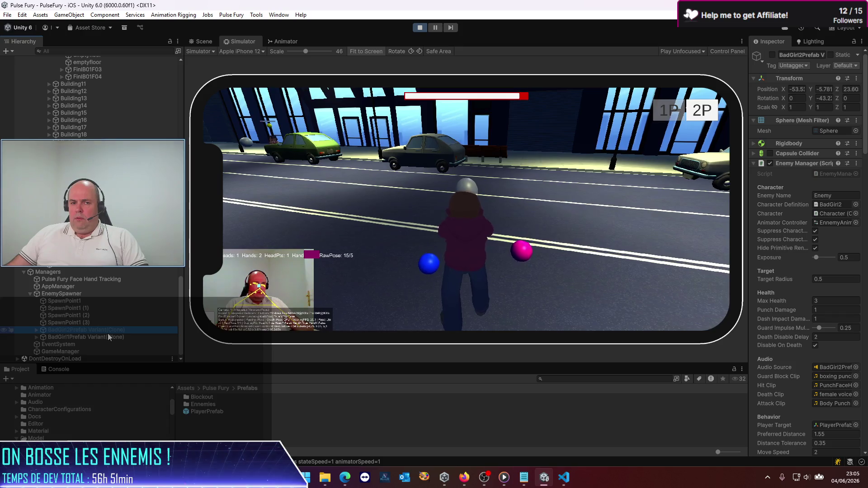
left_click(106, 337)
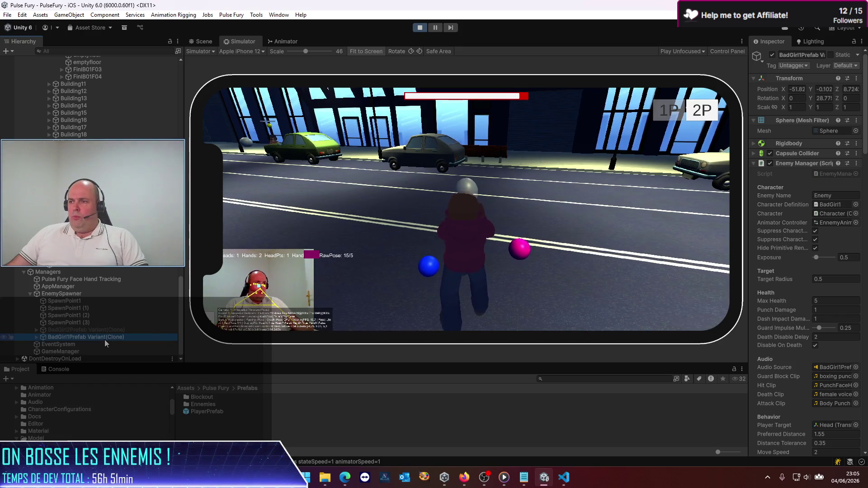
Step: Frame BadGirl1 in the Scene view, survey the street, then return to the Simulator
left_click(206, 41)
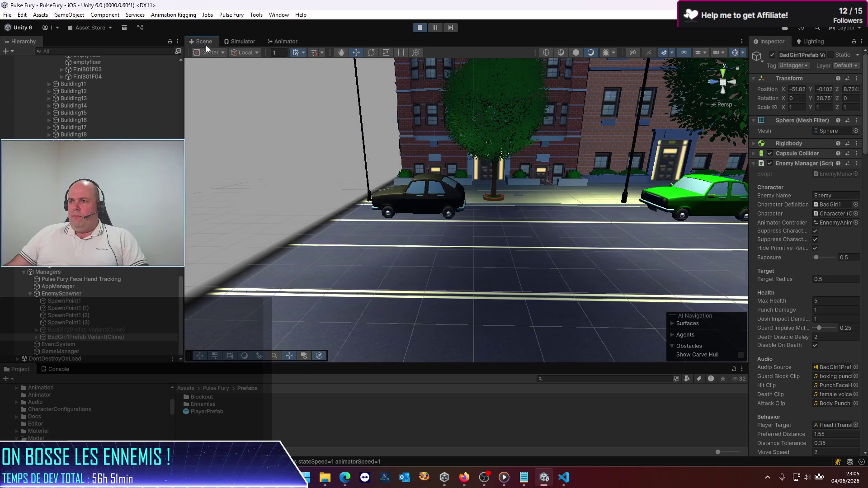
double_click(112, 338)
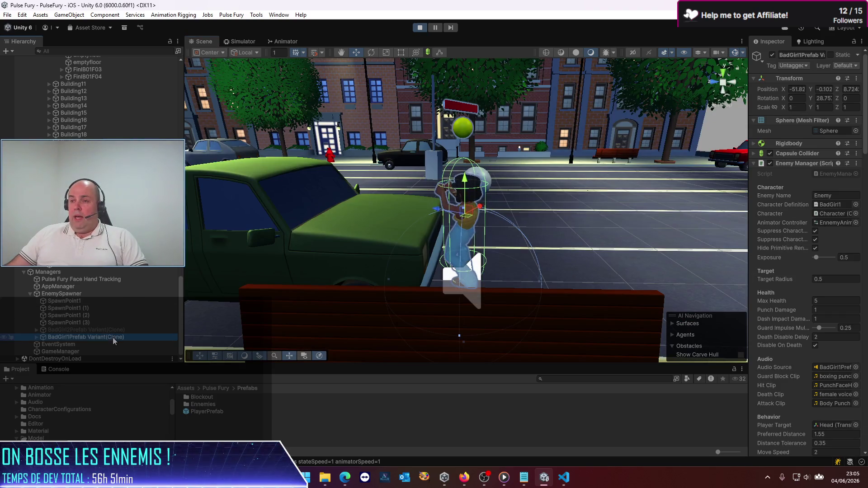
mouse_move(410, 212)
left_mouse_down()
mouse_move(326, 159)
mouse_move(279, 229)
mouse_move(196, 108)
left_mouse_up()
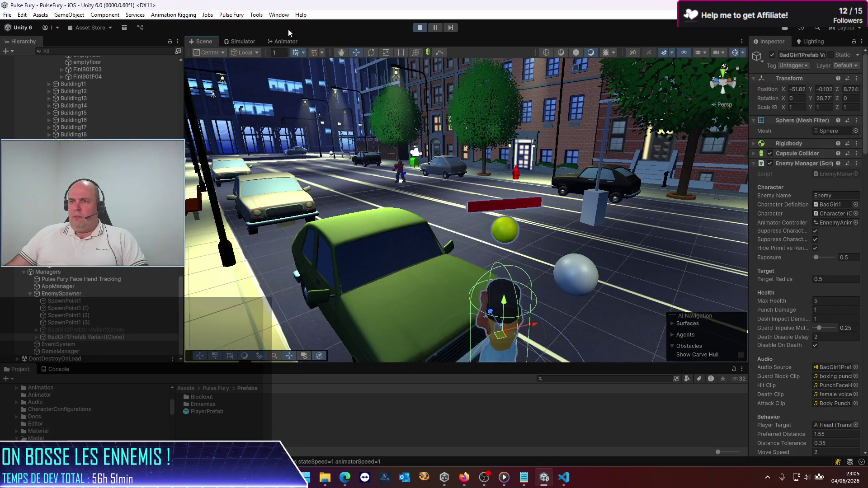
left_click(251, 42)
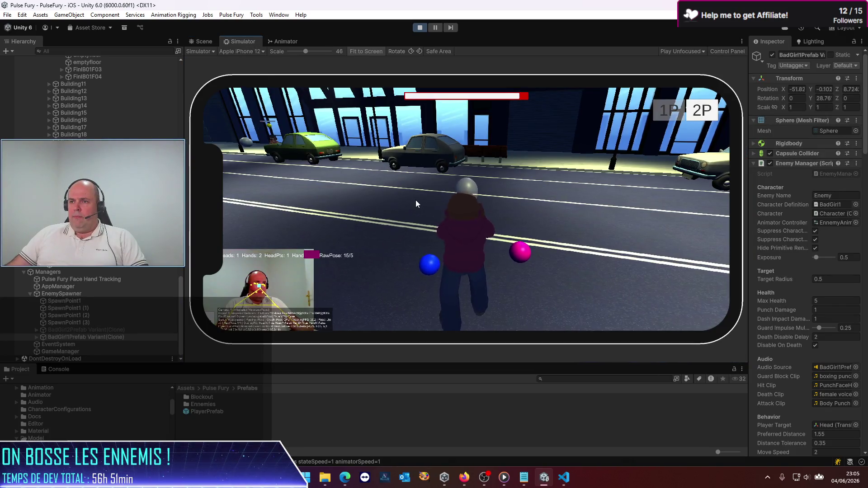
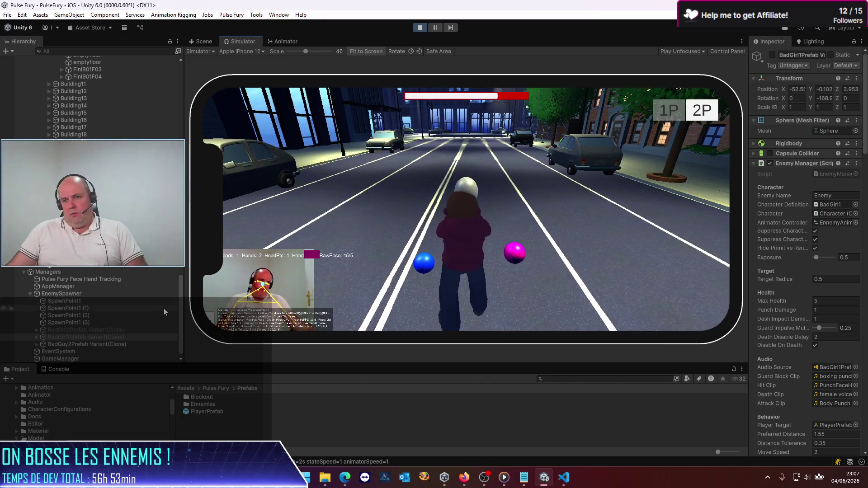
Step: Select the four SpawnPoints, widen the Inspector, and display the EnemySpawner component's settings
left_click(76, 302)
left_click(83, 323, "shift")
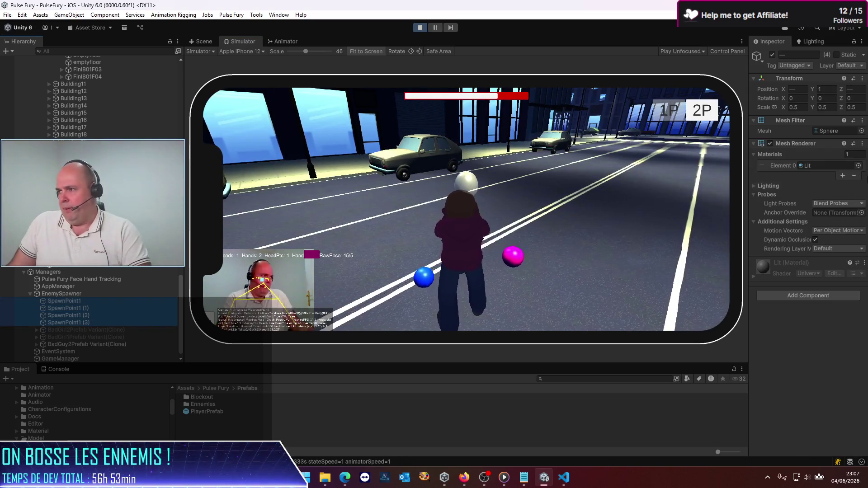
mouse_move(750, 200)
left_mouse_down()
mouse_move(702, 186)
mouse_move(489, 169)
mouse_move(501, 169)
left_mouse_up()
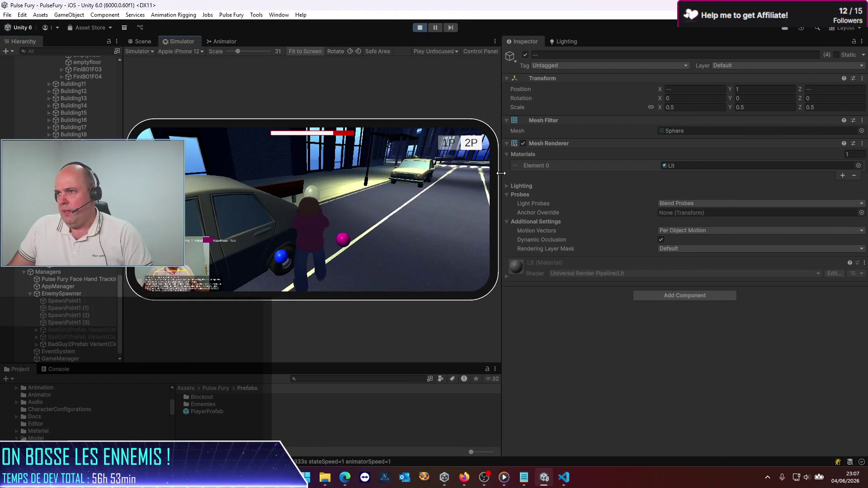
left_click(83, 294)
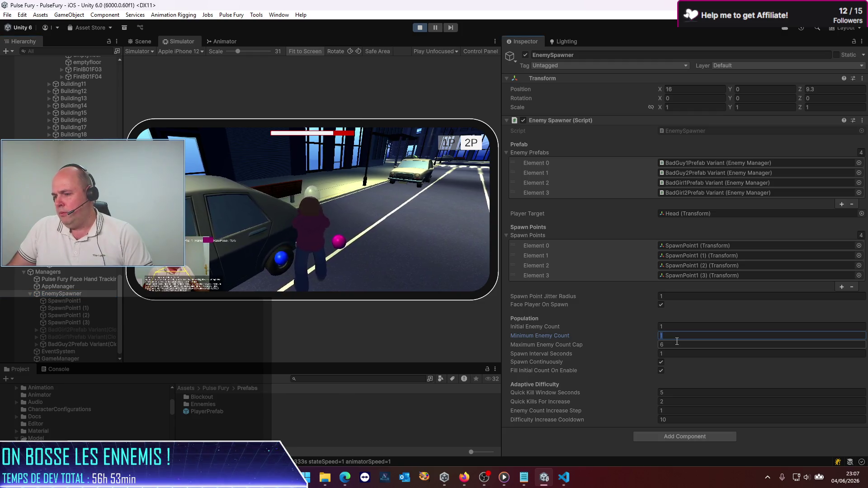
Step: Stop play mode, set EnemySpawner's Initial Enemy Count to 4, and restart the game
left_click(682, 327)
type("4")
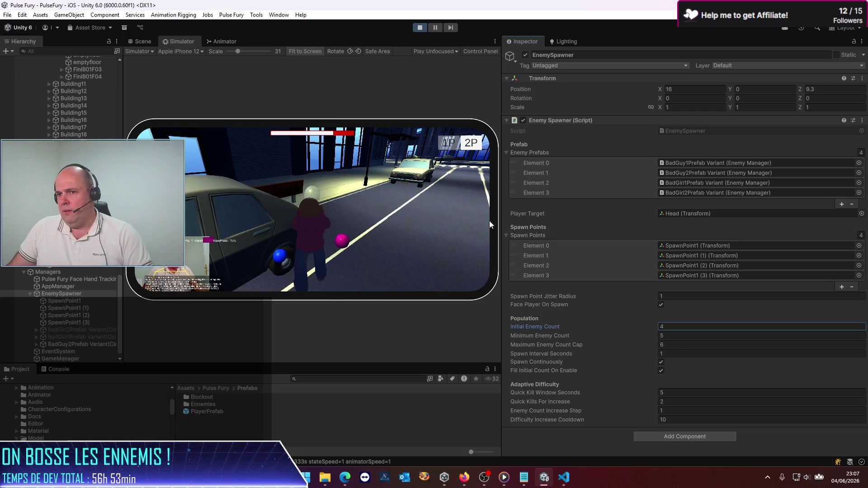
scroll(58, 277, "down", 1)
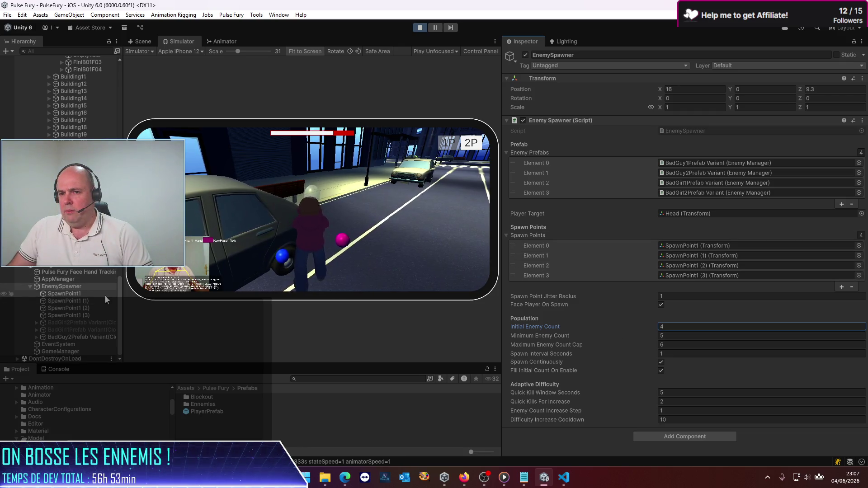
left_click_drag(121, 312, 179, 311)
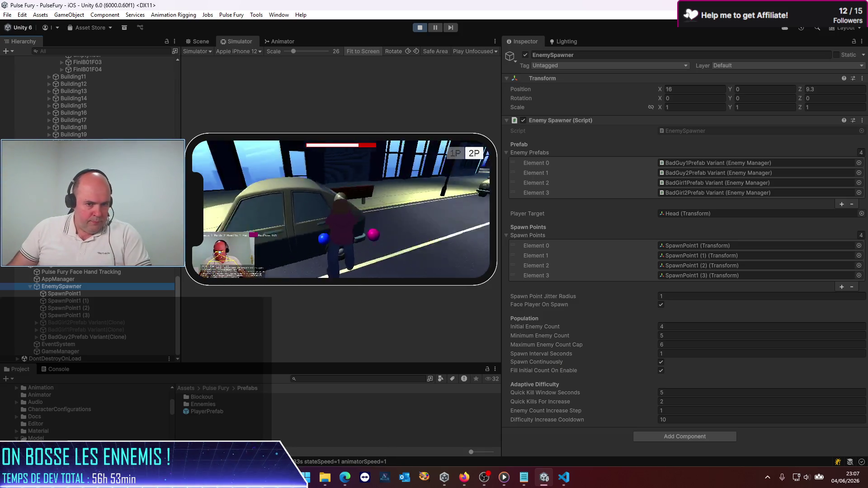
key("alt+Tab")
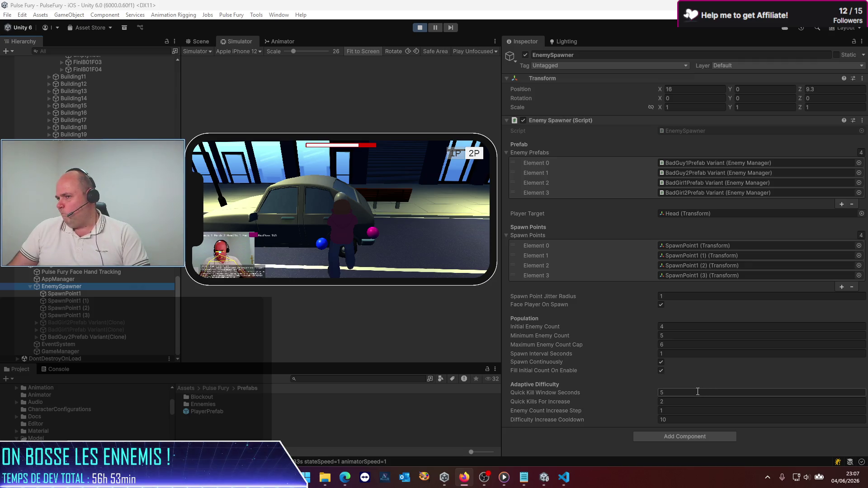
left_click(420, 30)
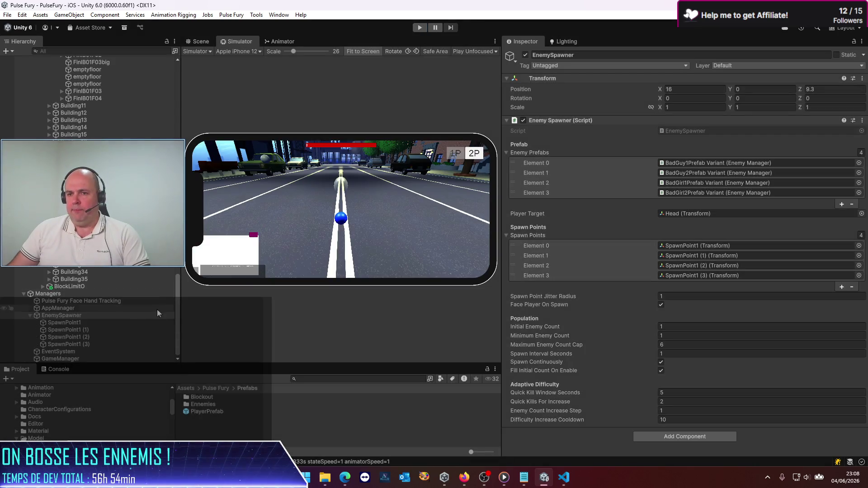
left_click(666, 326)
type("4")
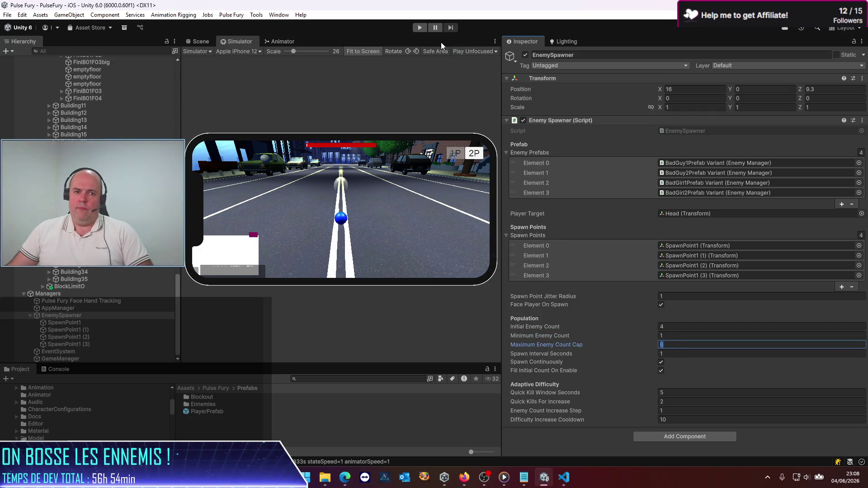
left_click(417, 28)
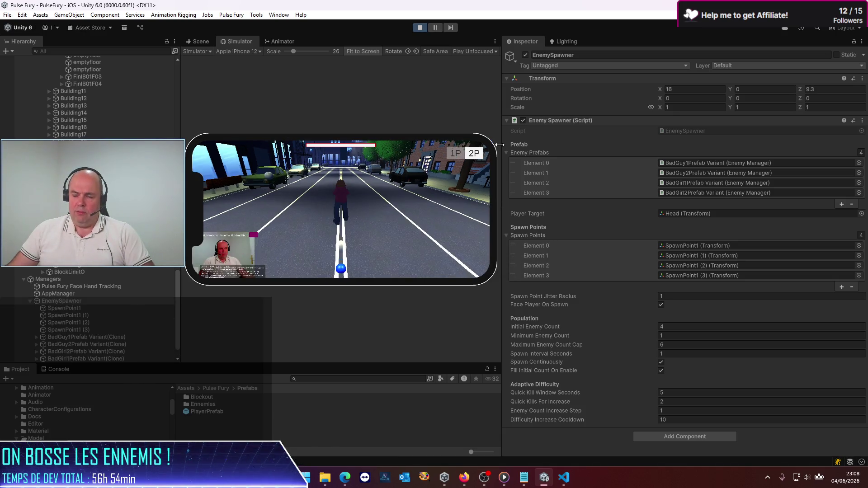
Step: Narrow the Inspector and Hierarchy to enlarge the game view, then stop the game
left_click_drag(500, 145, 763, 145)
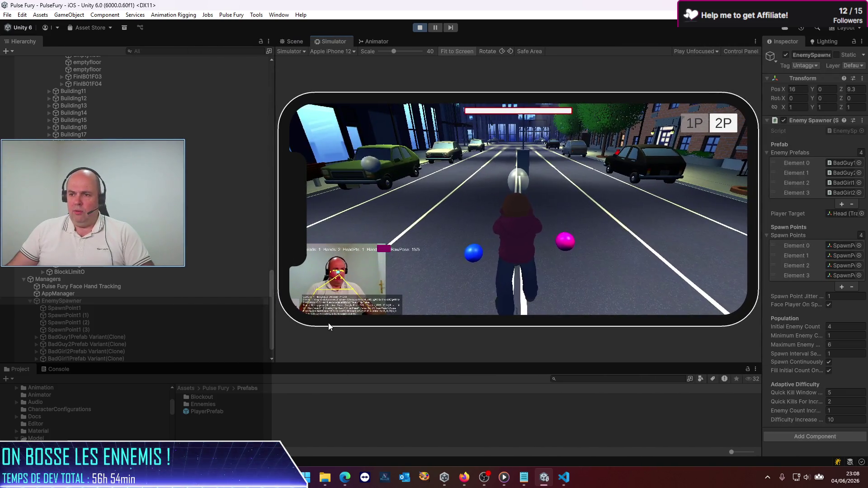
left_click_drag(274, 337, 123, 338)
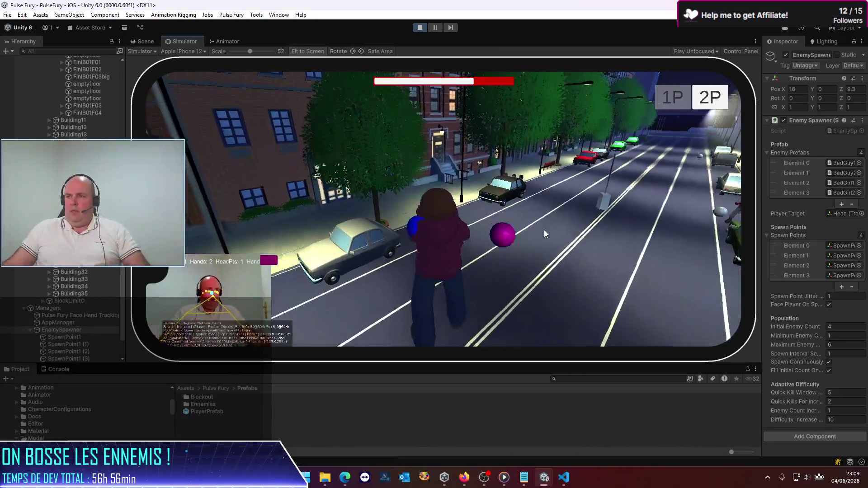
left_click(417, 29)
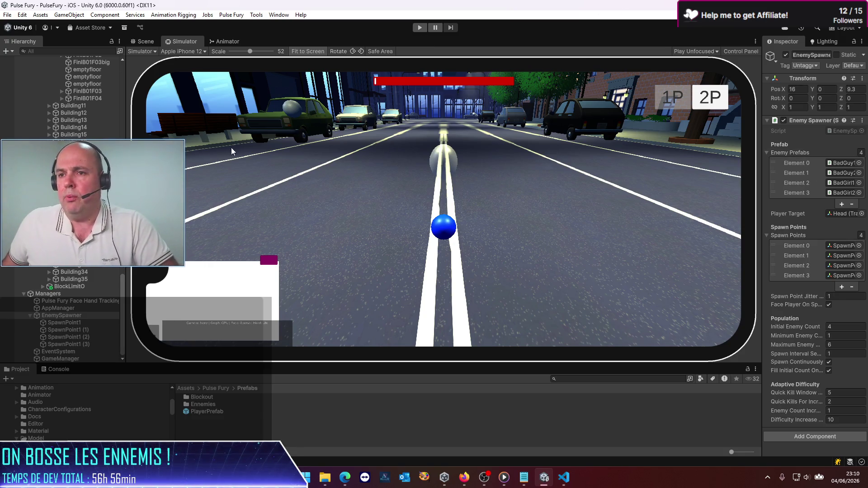
Step: Widen the Hierarchy and Inspector again and bring up Codex's reply in VS Code
left_click_drag(127, 203, 164, 204)
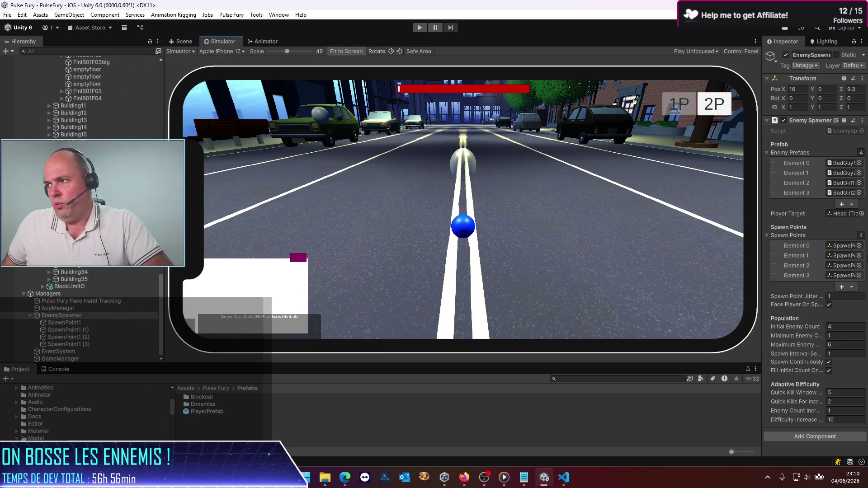
mouse_move(762, 209)
left_mouse_down()
mouse_move(618, 209)
mouse_move(633, 209)
left_mouse_up()
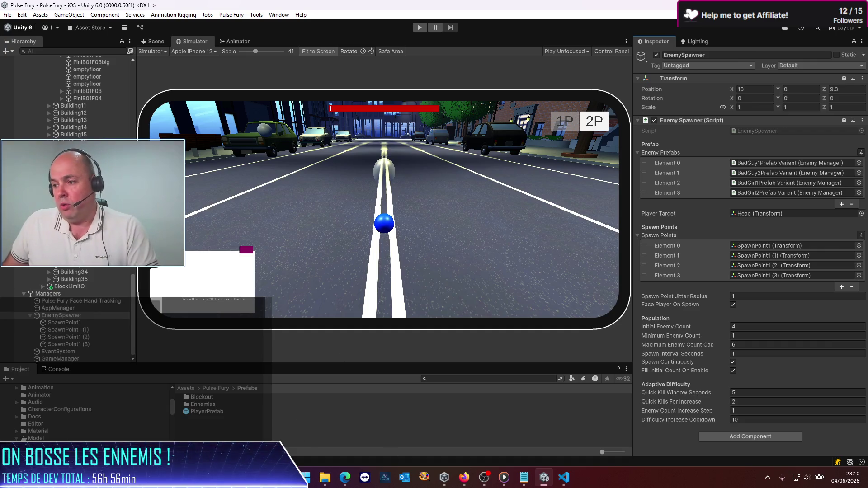
mouse_move(564, 477)
left_click(577, 405)
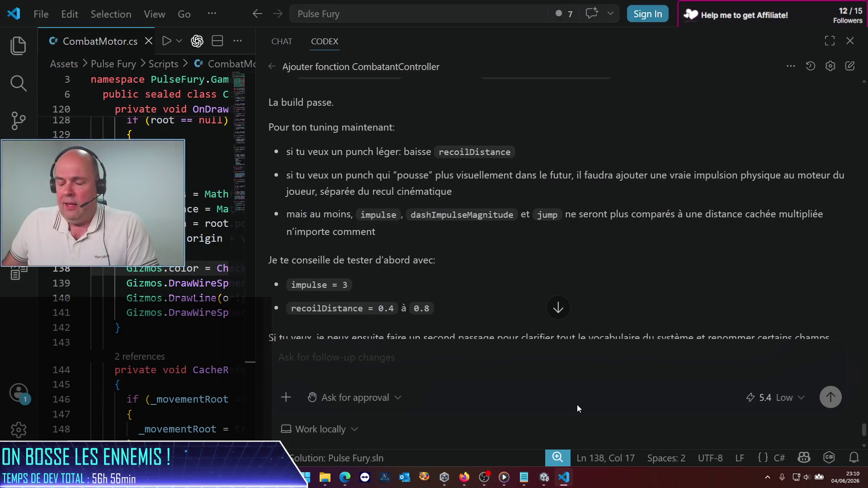
Step: Review Codex's tuning advice and the PlayerManager.cs diff, then return to Unity
scroll(608, 267, "down", 3)
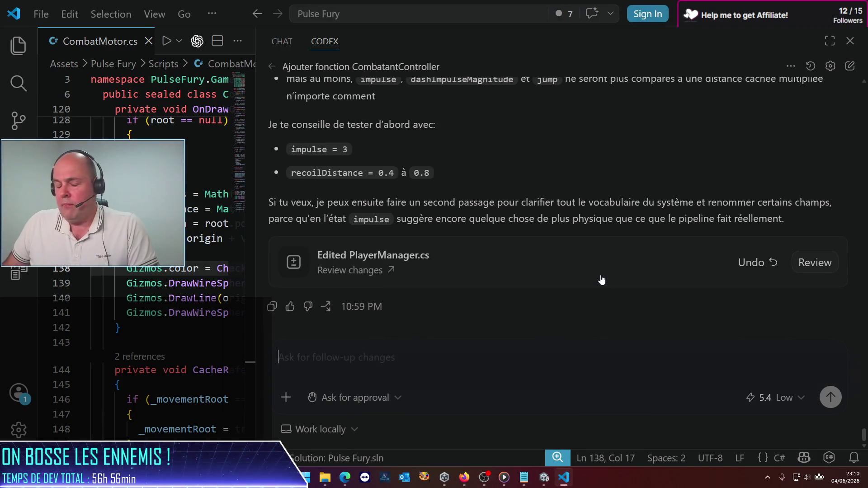
mouse_move(602, 281)
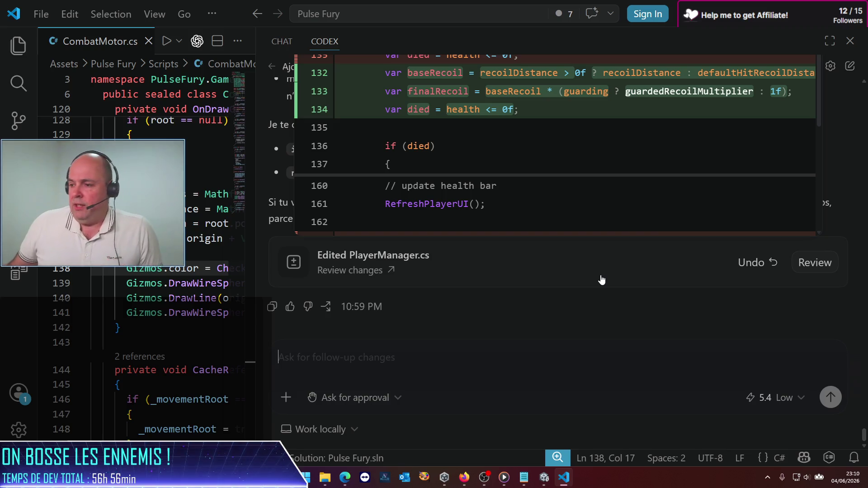
left_click(562, 401)
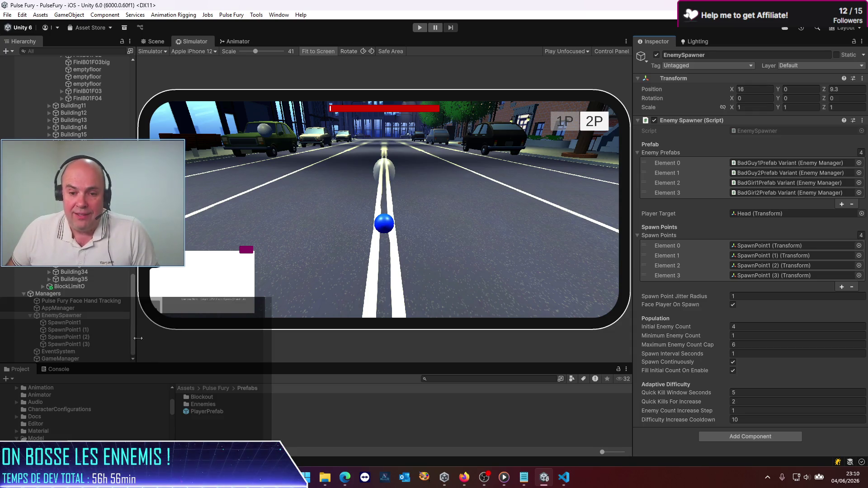
Step: Open EnnemyPrefab from the Ennemies folder in Prefab Mode
left_click_drag(225, 338, 252, 340)
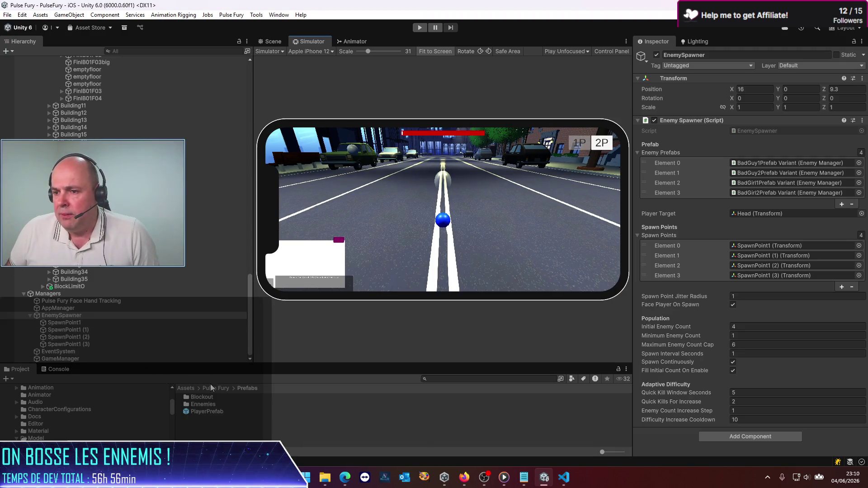
double_click(203, 404)
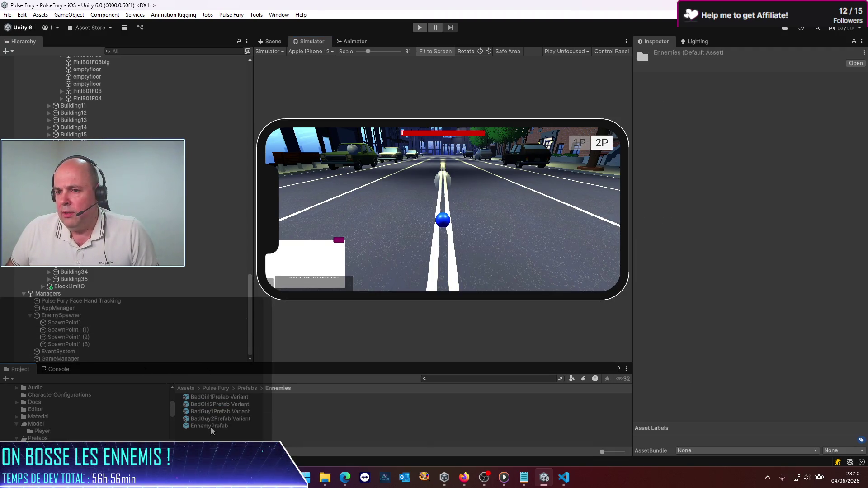
double_click(211, 426)
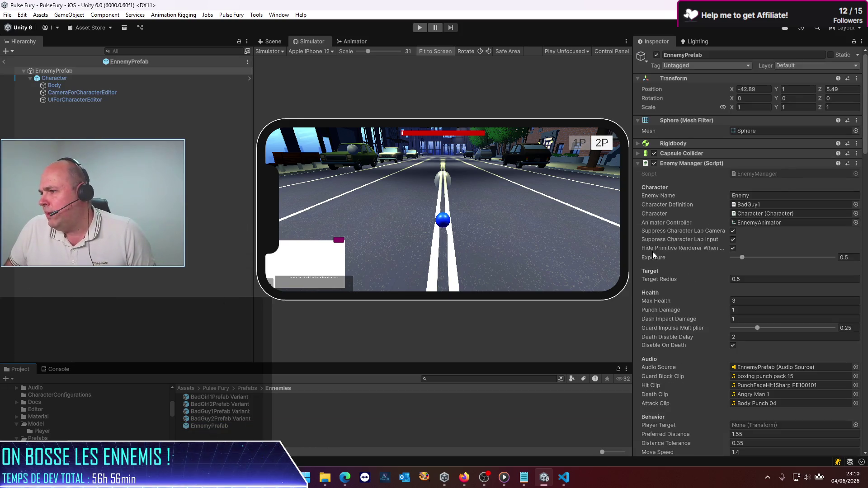
Step: Check the PunchLeft combo's Dash fields (15 duration frames), then go back to the Codex chat
scroll(707, 254, "down", 20)
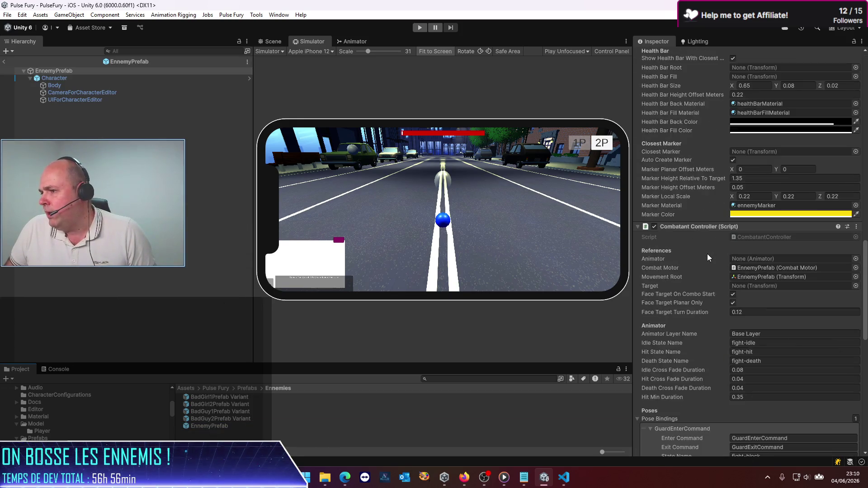
scroll(710, 272, "up", 5)
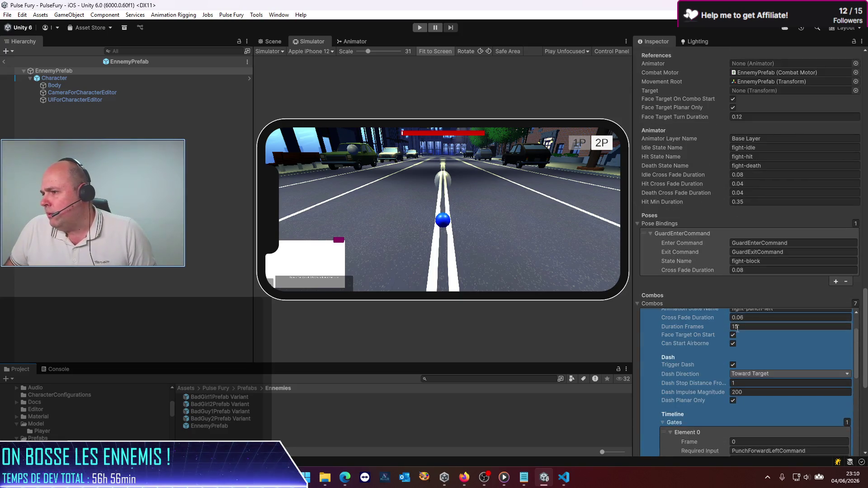
scroll(712, 375, "down", 2)
left_click(710, 362)
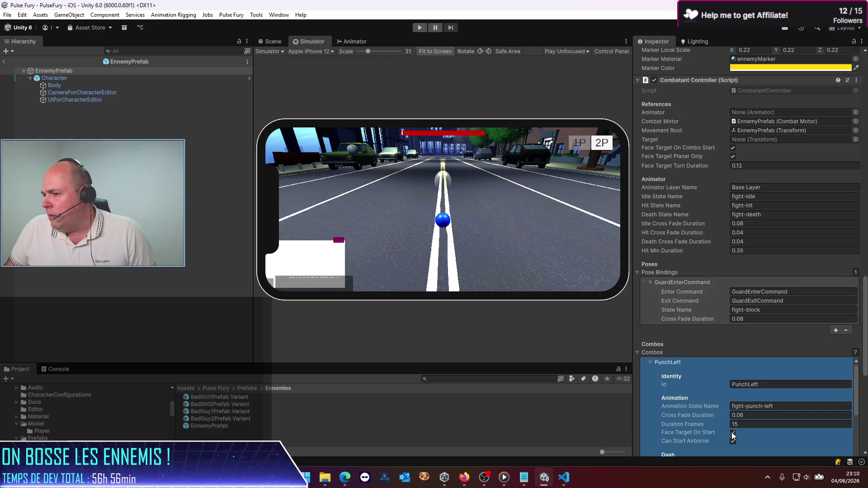
scroll(691, 409, "down", 2)
scroll(691, 406, "down", 2)
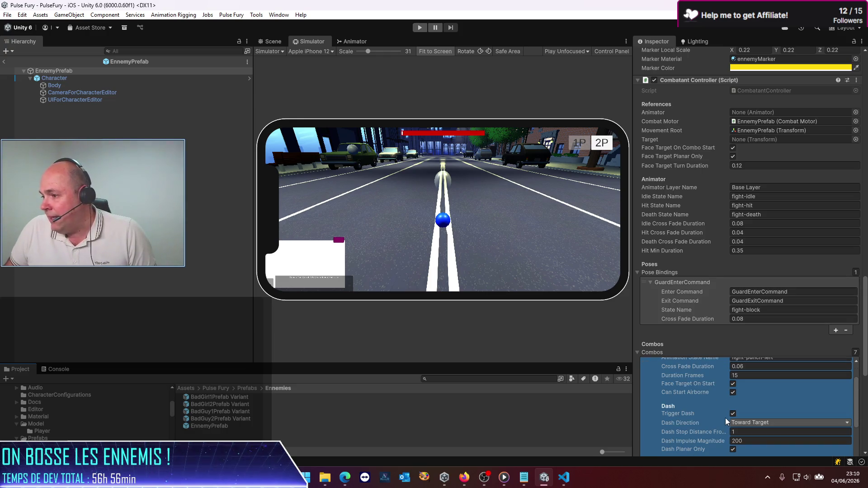
left_click(593, 122)
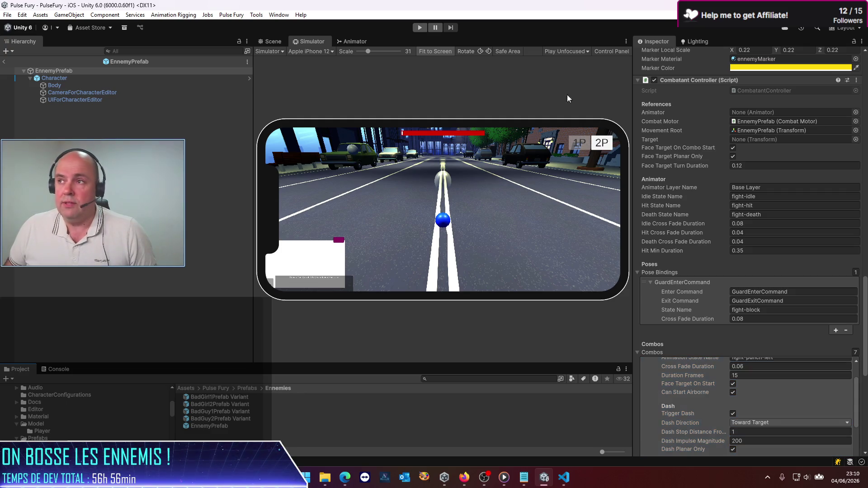
left_click(564, 477)
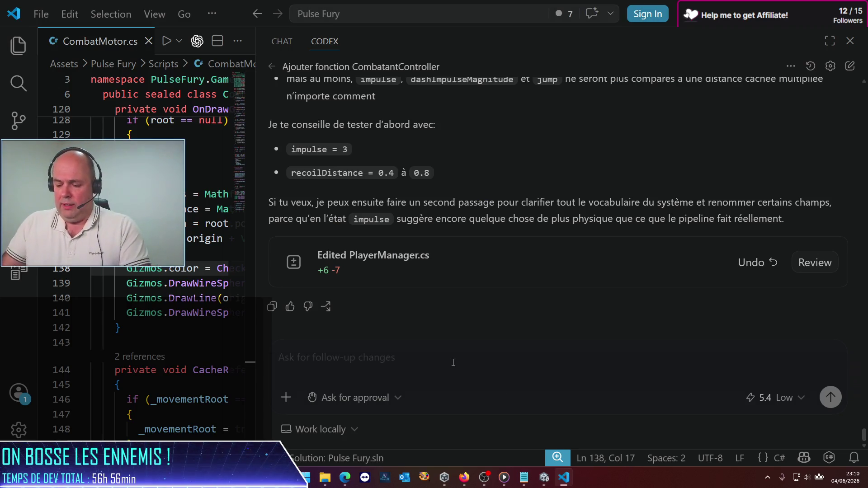
Step: Draft a Codex reply questioning the hits' impulse parameter, since a float cannot be a direction
type("ok quelques anoù")
key("BackSpace")
key("BackSpace")
key("BackSpace")
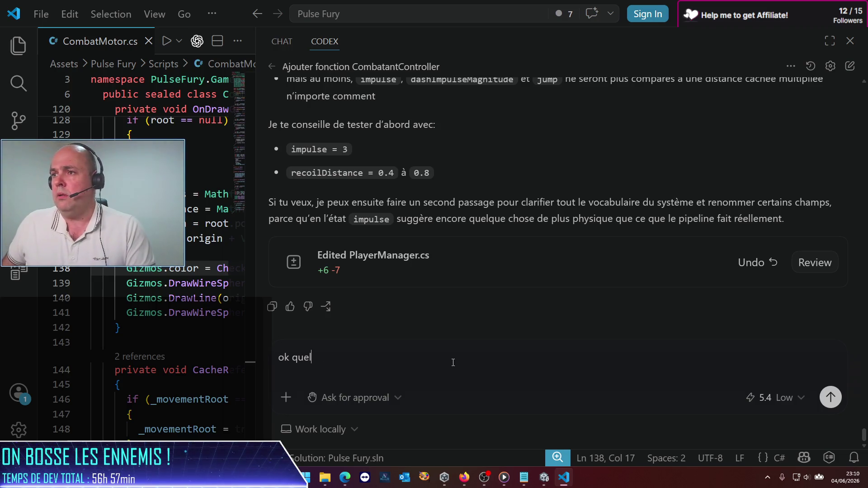
scroll(457, 357, "up", 4)
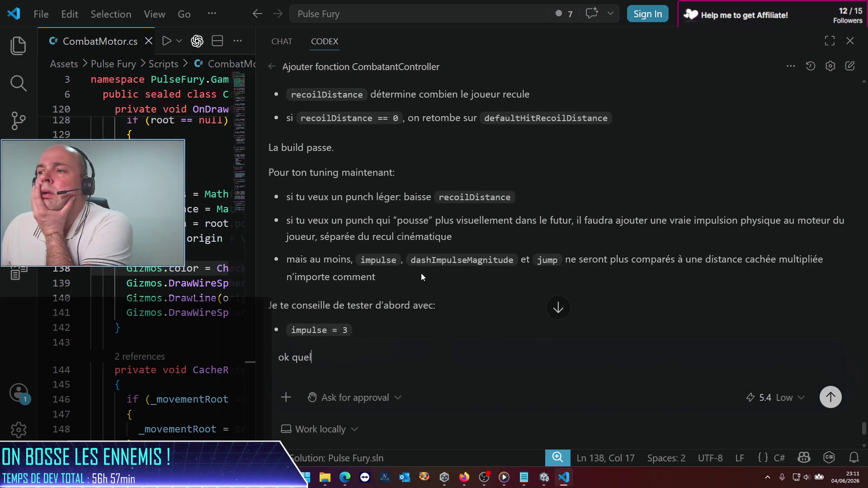
scroll(416, 274, "up", 3)
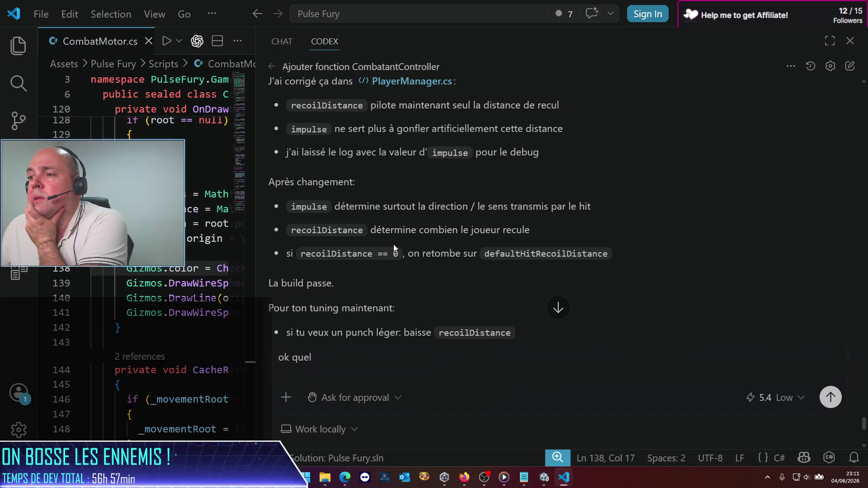
left_click_drag(336, 360, 259, 357)
type("je n'ai ab")
type("o")
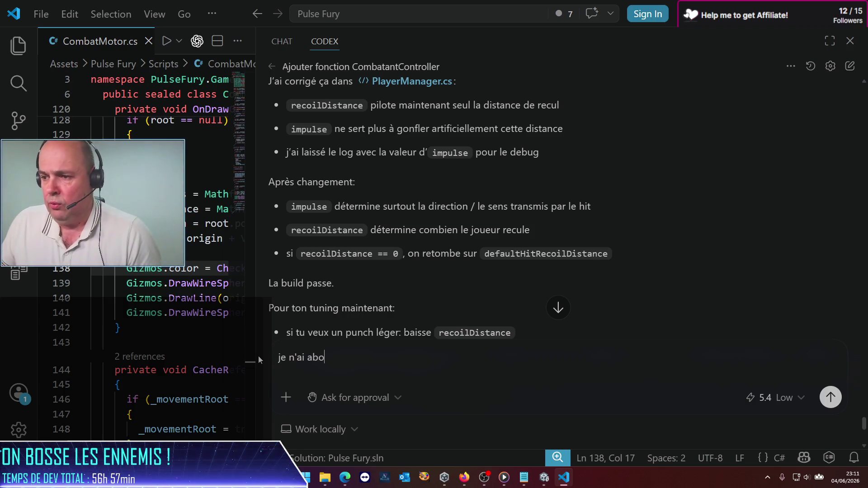
key("BackSpace")
type("solument ")
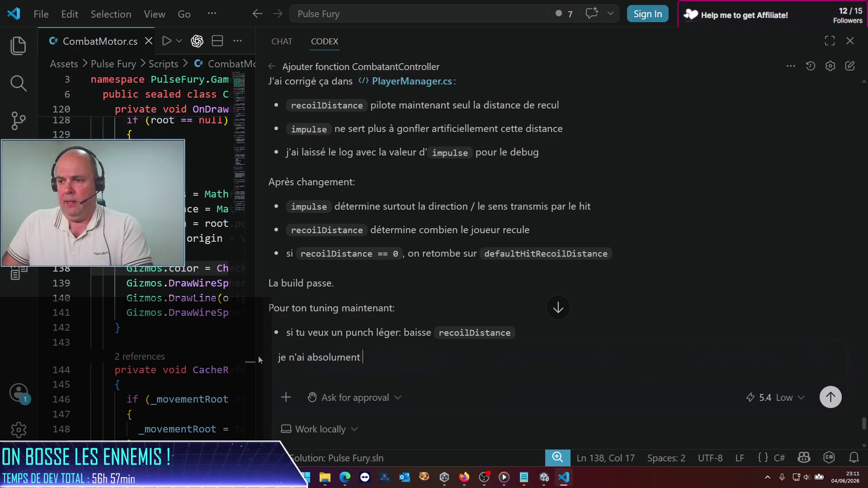
type("pas compri à")
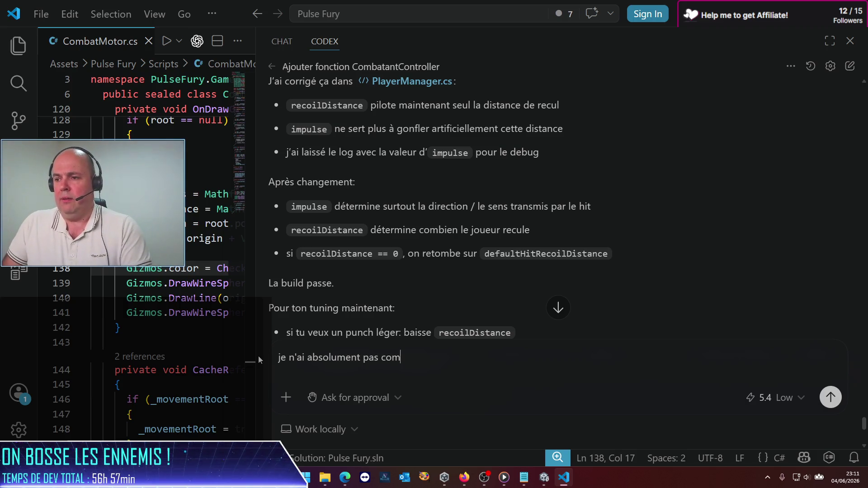
key("BackSpace")
key("BackSpace")
key("BackSpace")
type("s ")
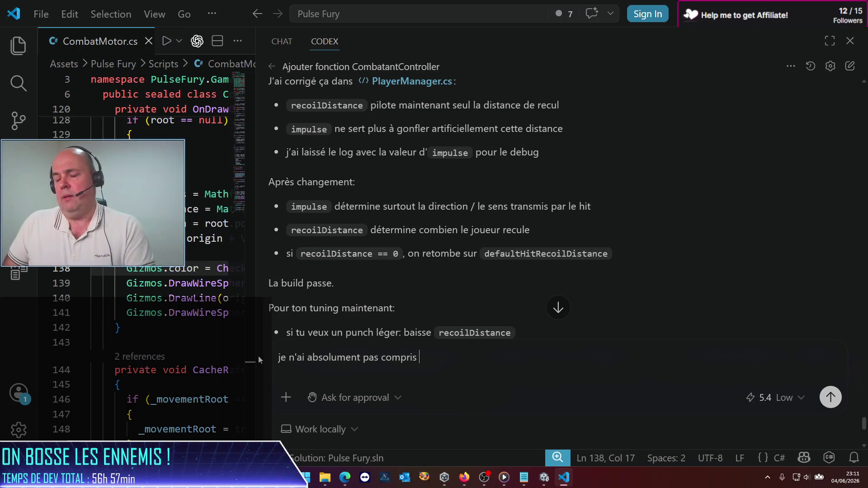
type("le rôe")
key("BackSpace")
type("le du i")
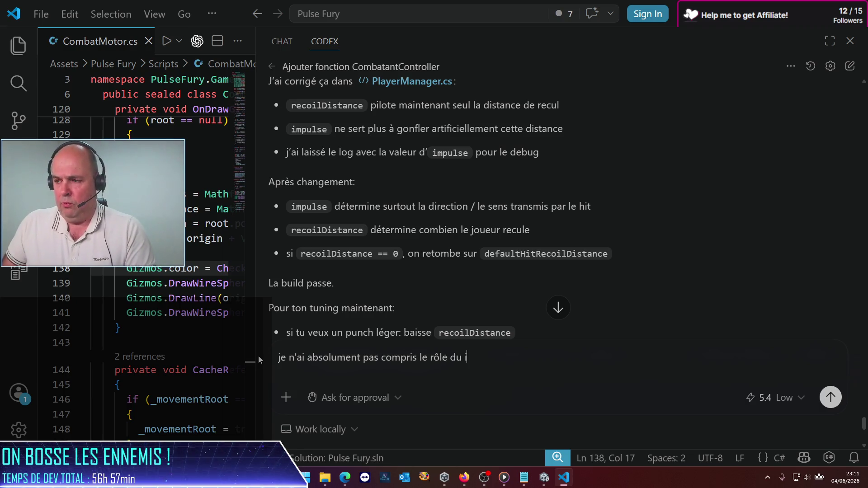
type("param impule")
key("BackSpace")
key("BackSpace")
type("se des hits dans ce cas !")
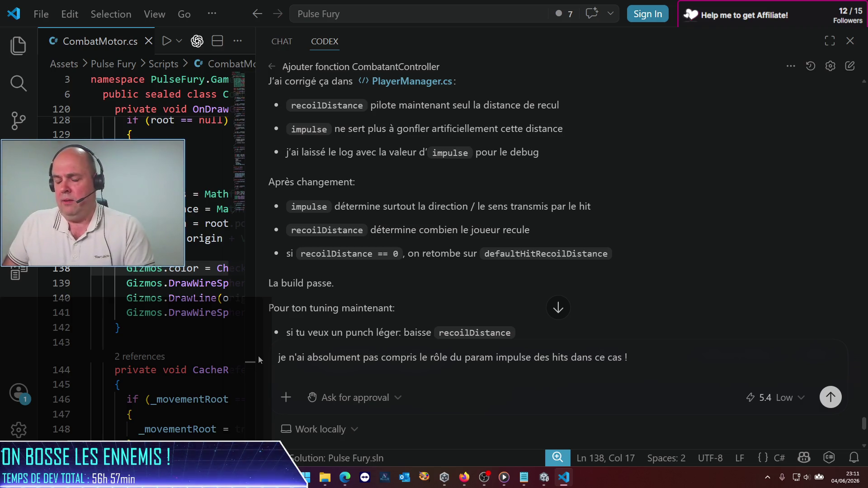
type(" c'est un floa")
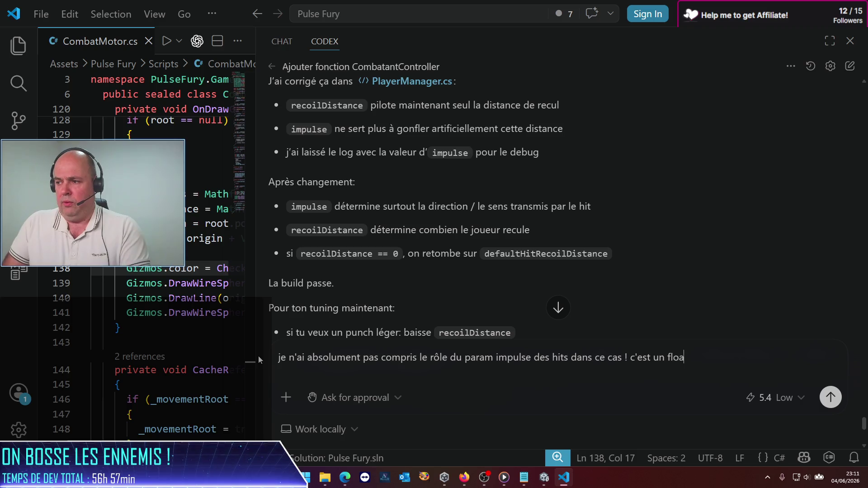
type("t, ça ne peit ")
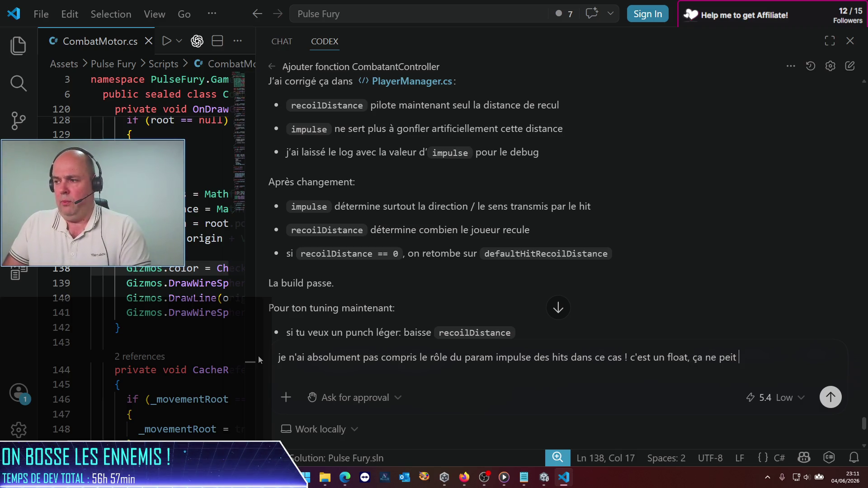
key("BackSpace")
key("BackSpace")
key("BackSpace")
type("ut pas ")
type("être u")
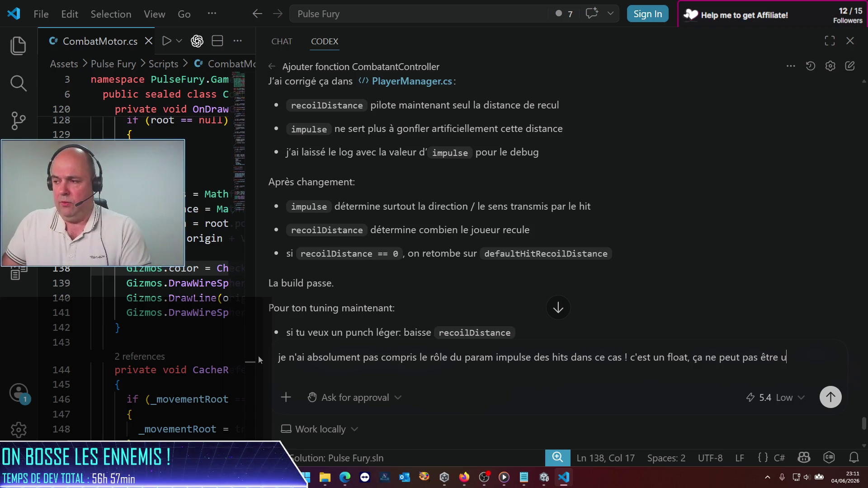
type("ne direction !")
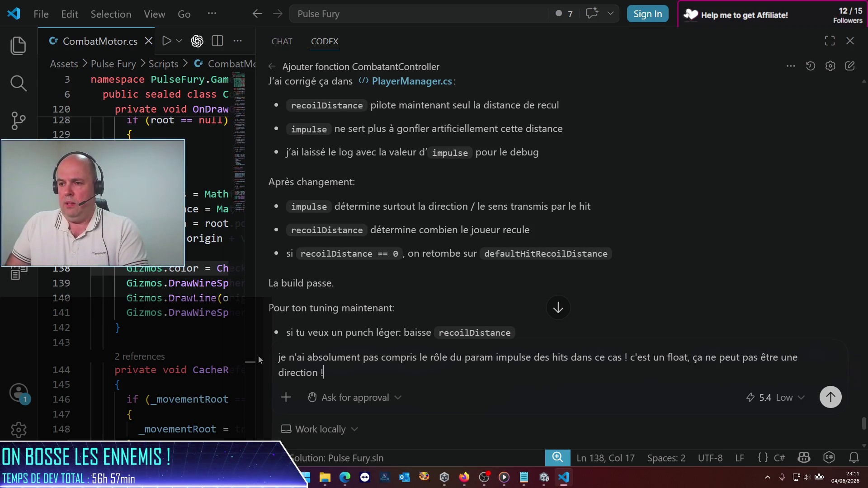
Step: Add an other-points list noting enemies barely recoil when hit, and start point 2
key("shift+Return")
type("Autre po")
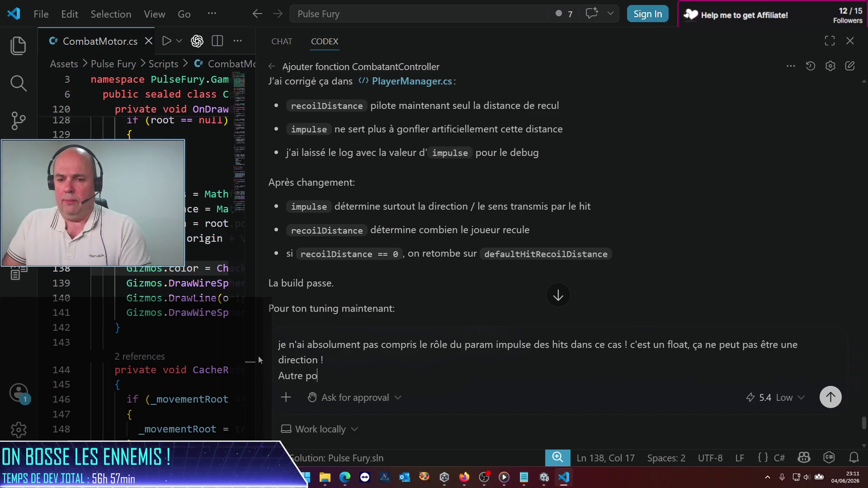
type("int :")
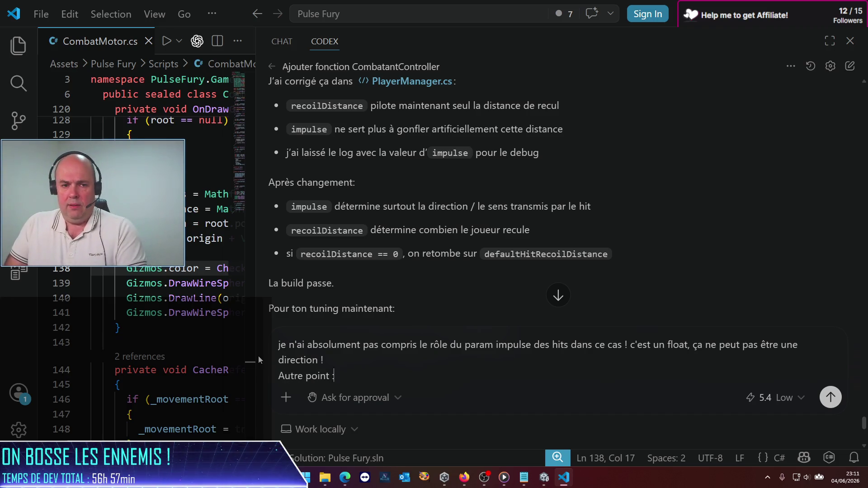
key("BackSpace")
key("BackSpace")
key("BackSpace")
key("BackSpace")
key("BackSpace")
key("BackSpace")
key("BackSpace")
key("BackSpace")
type("s")
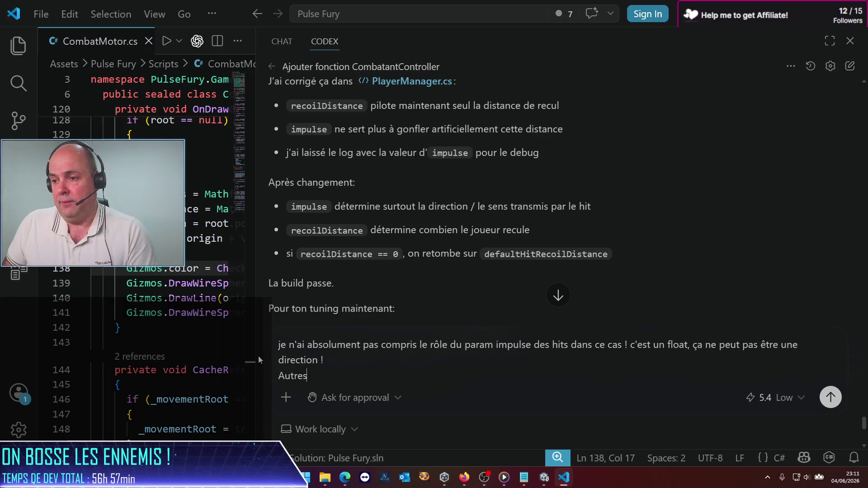
type(" points:")
key("shift+Return")
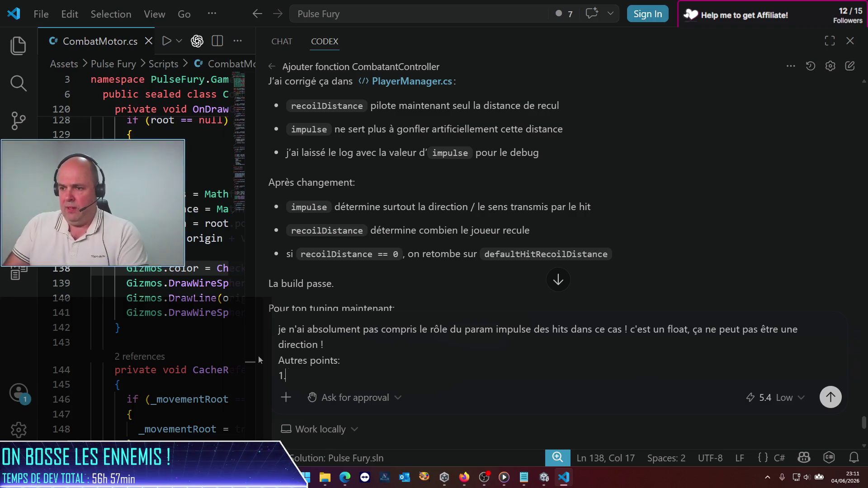
type("Je constate que les ennemis ne reculent quasiment pas s")
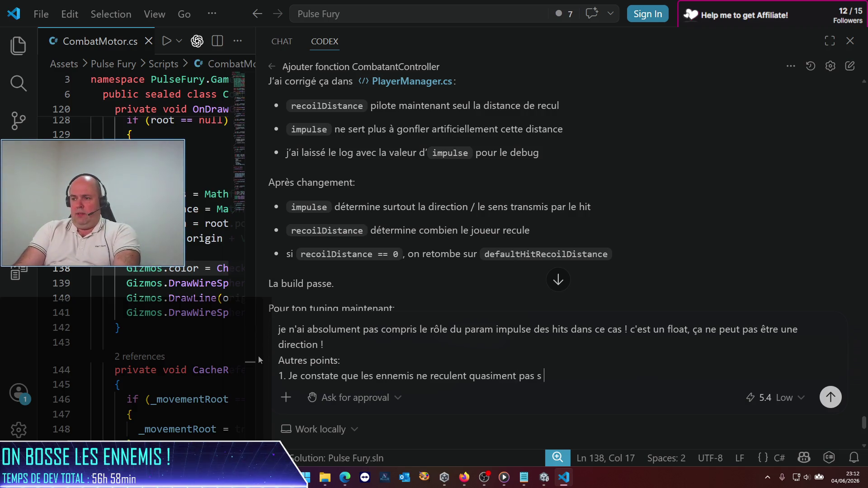
type("i je les frappe")
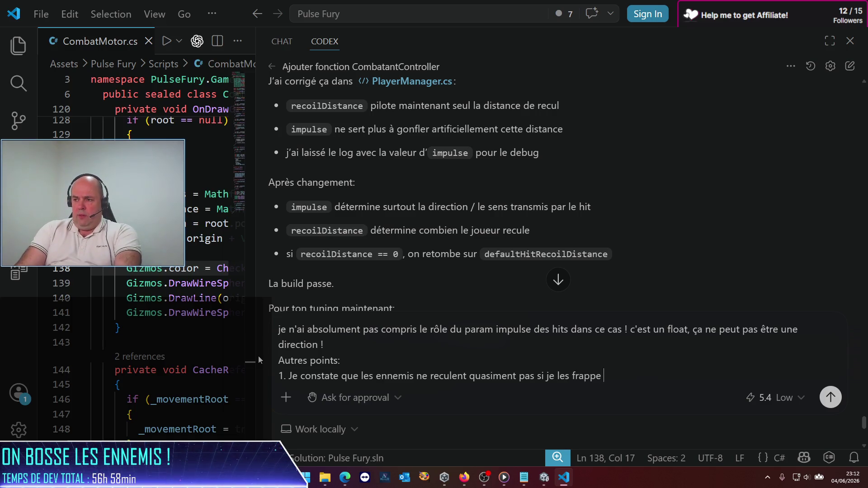
type(", cela ne der")
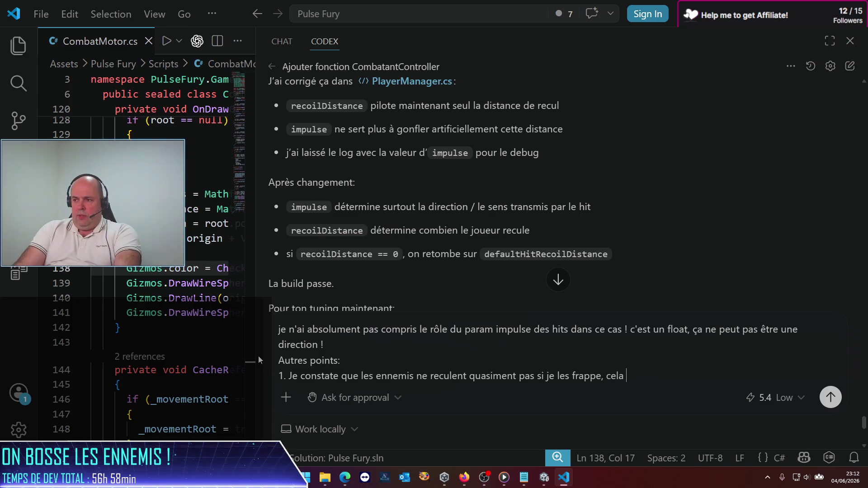
key("BackSpace")
type("vrait pas être le cas !")
key("shift+Return")
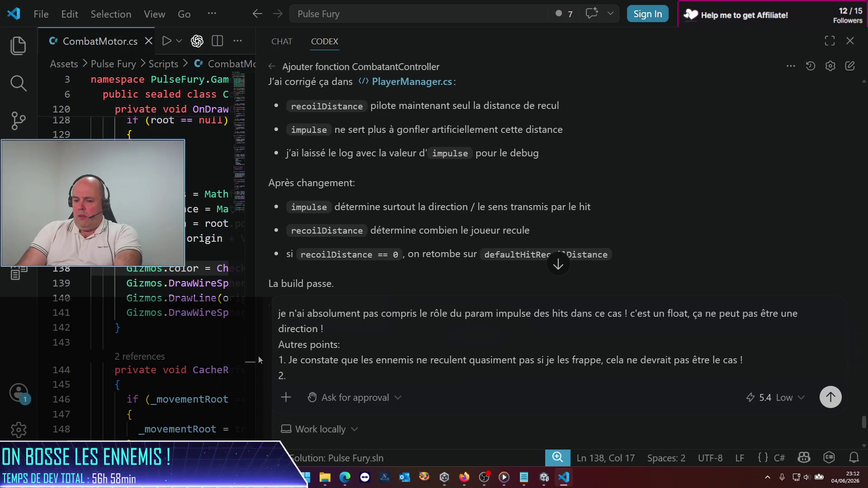
Step: Ask Codex how recoil is handled for a combatant in Guard, with its reduction factor
type(" Rappelle pm")
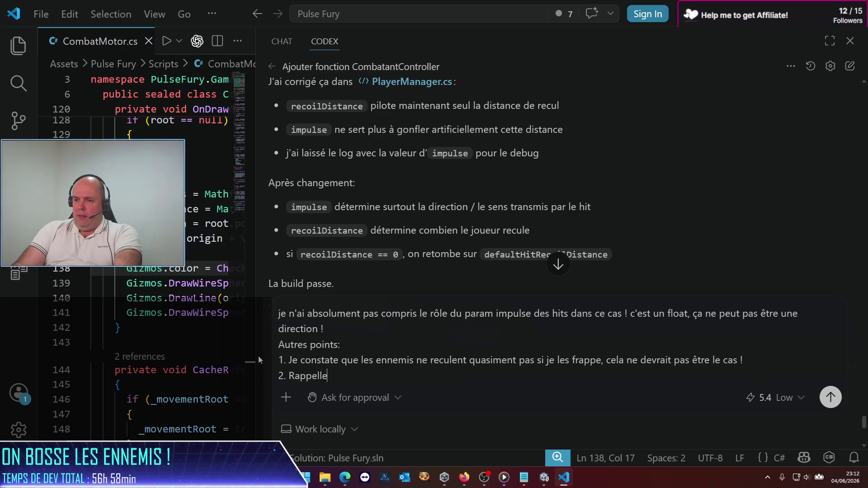
key("BackSpace")
key("BackSpace")
type("moi co")
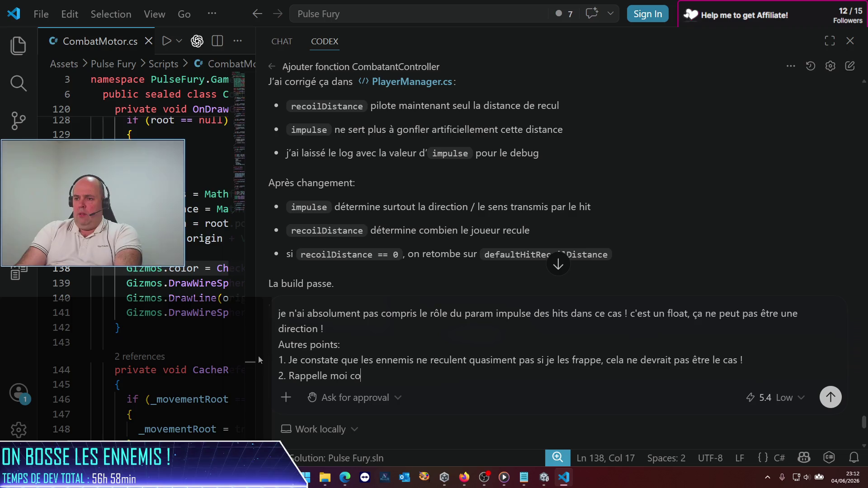
type("mment est ")
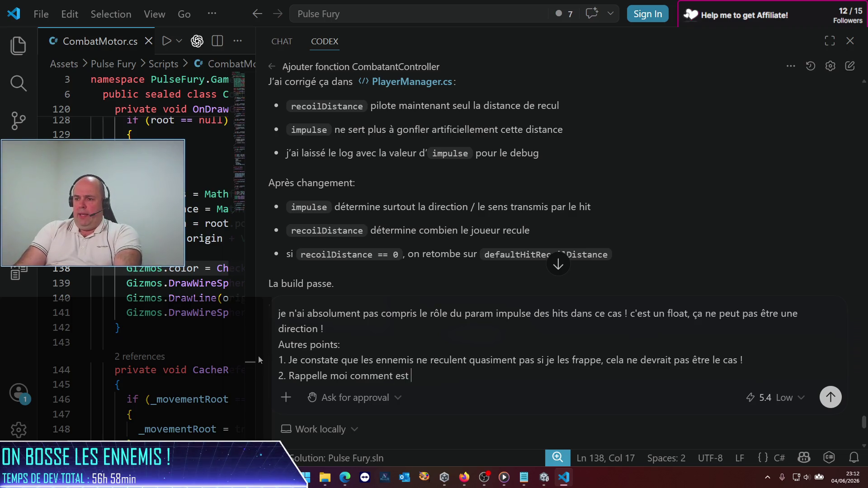
type("g")
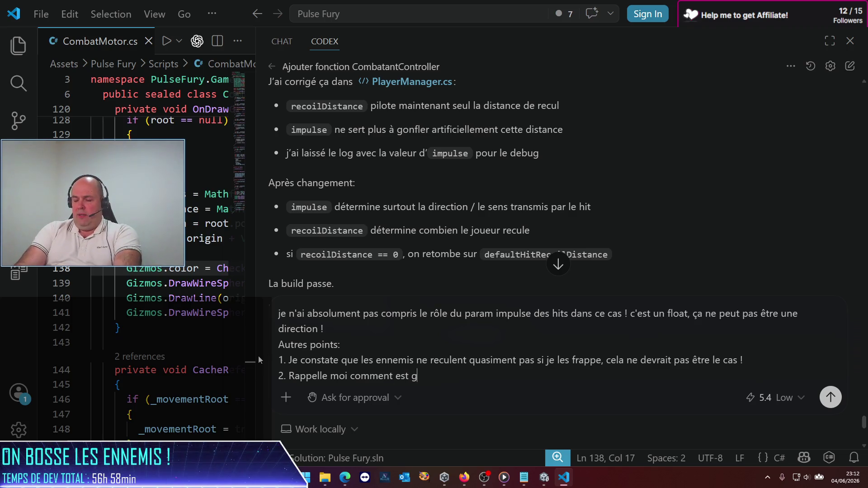
type("éré le recul")
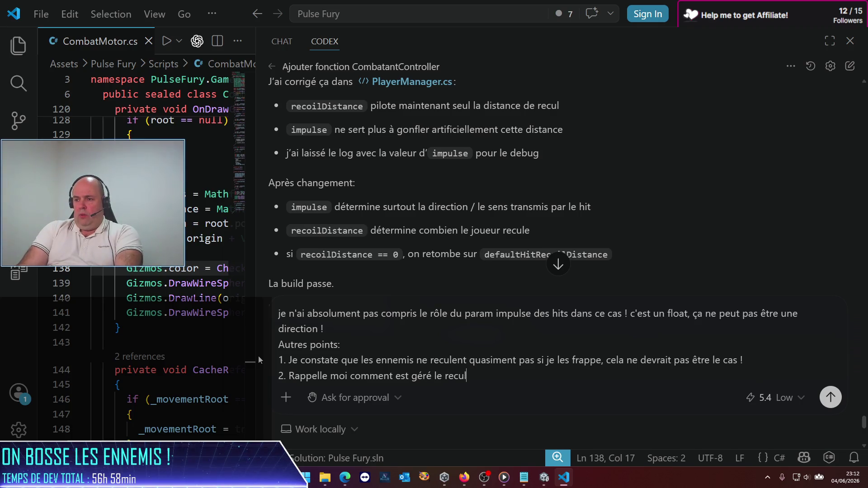
type(" quand o")
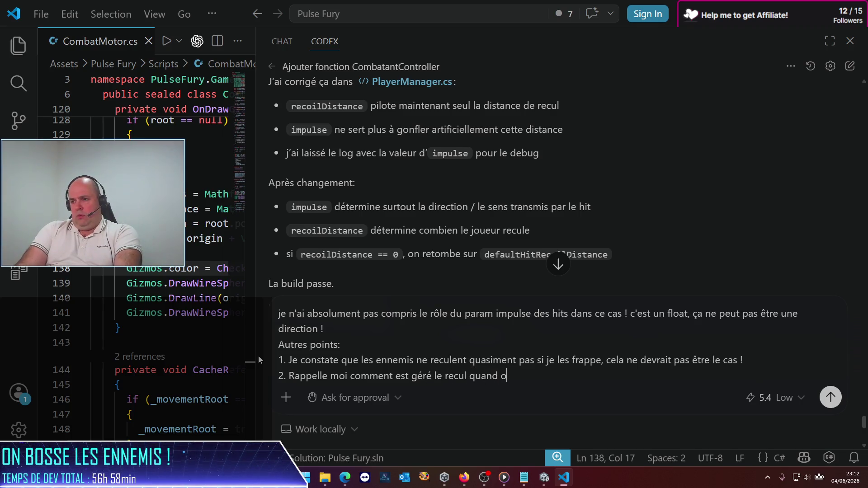
key("BackSpace")
type("le combat")
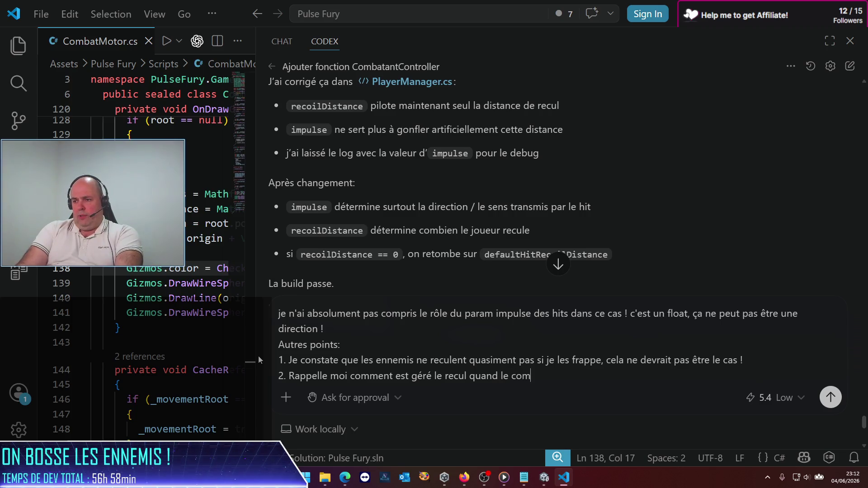
key("BackSpace")
key("BackSpace")
type("attan")
key("BackSpace")
key("BackSpace")
key("BackSpace")
type("ant est en ")
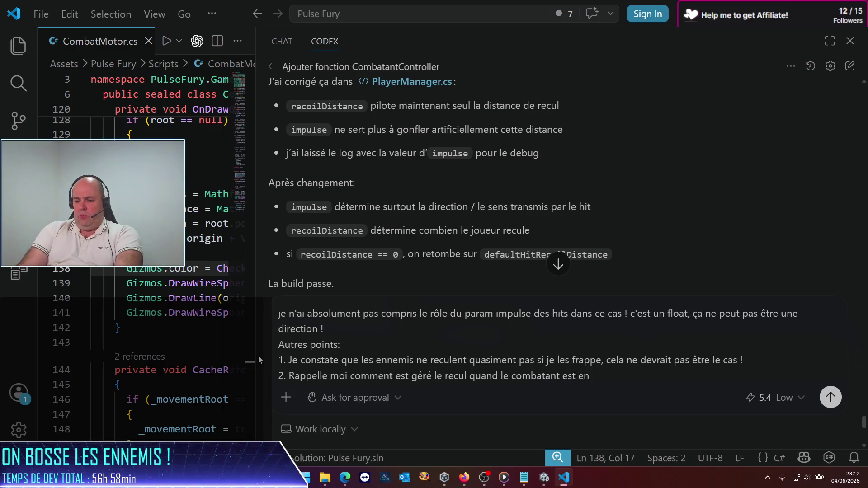
type("Guard ? il y a un facture de r")
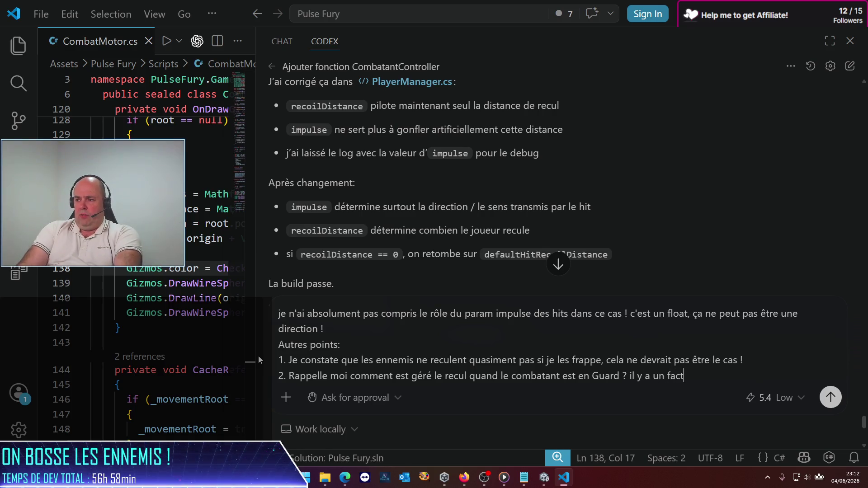
key("BackSpace")
key("BackSpace")
key("BackSpace")
type("ur de ")
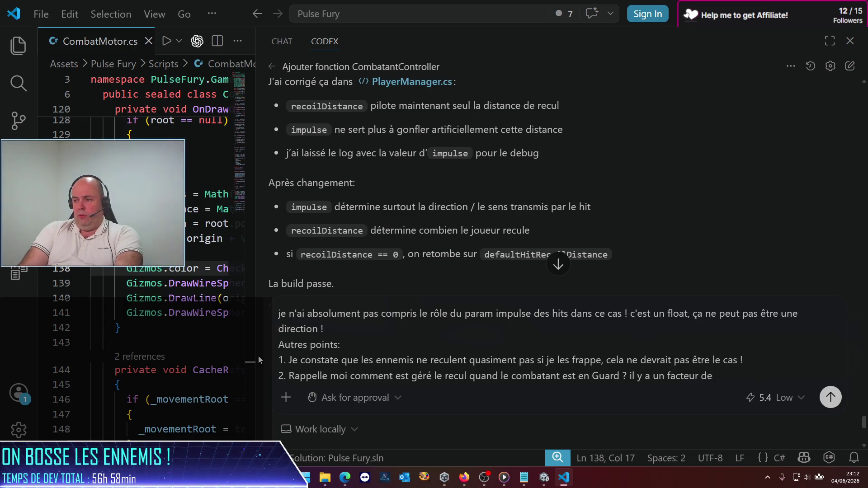
type("réduction de ")
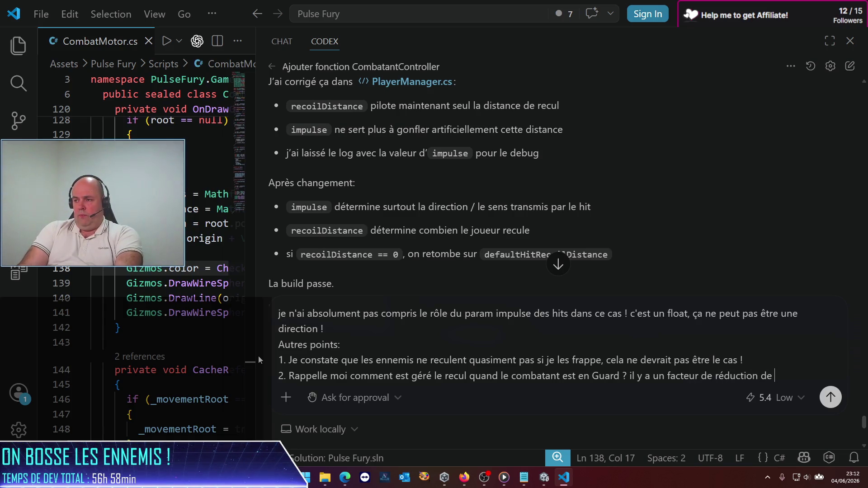
key("BackSpace")
key("BackSpace")
type("u r")
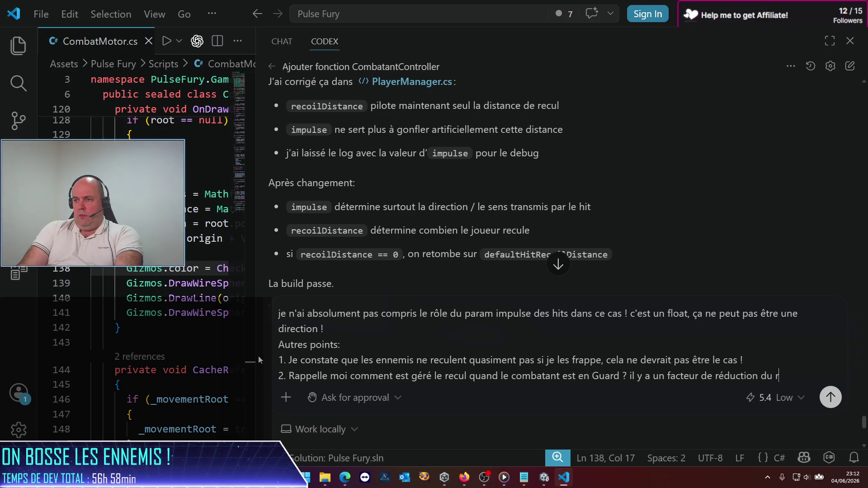
type("ecoild")
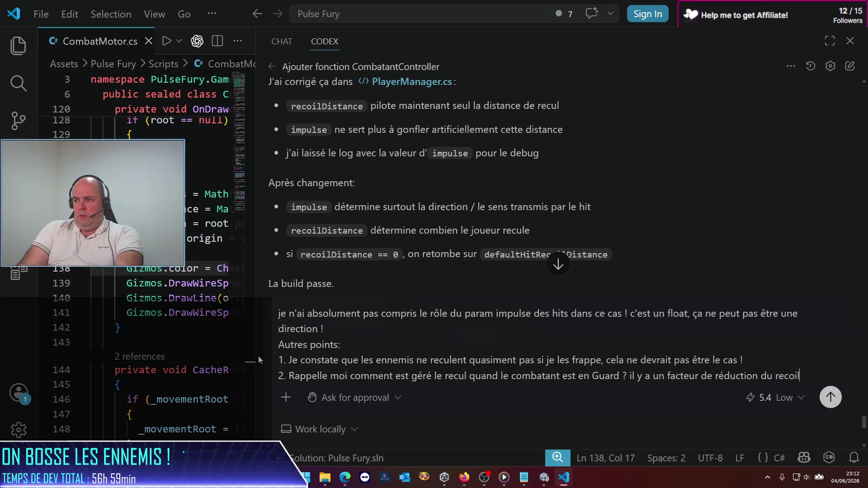
Step: Ask why enemy attacks don't dash on combos with that flag enabled, and send the message
key("shift+Return")
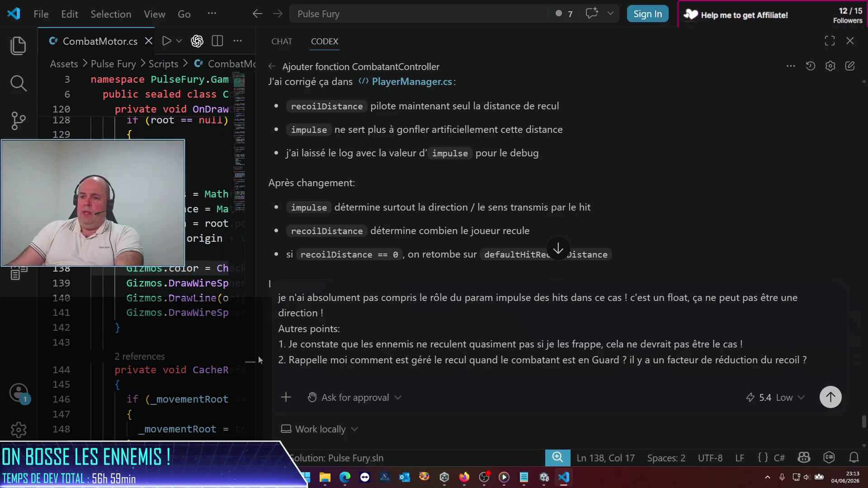
type("Pourquoi les en")
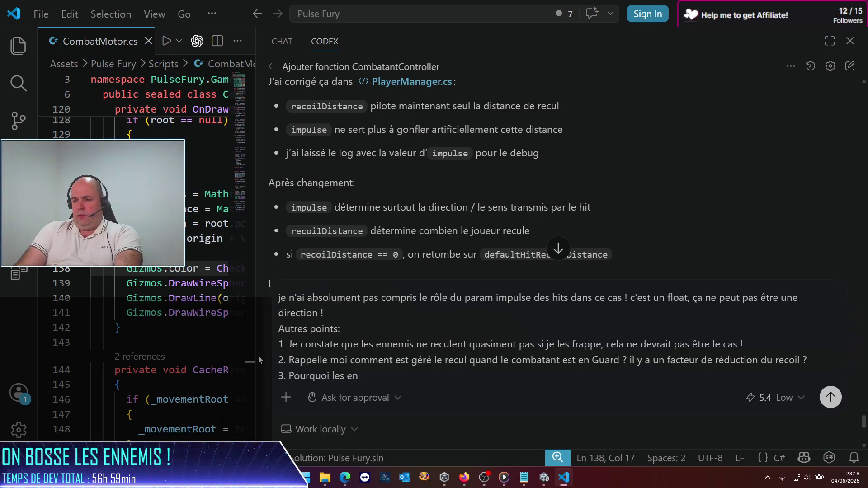
key("BackSpace")
key("BackSpace")
type("coups des ennemis ne génèrent-ils ")
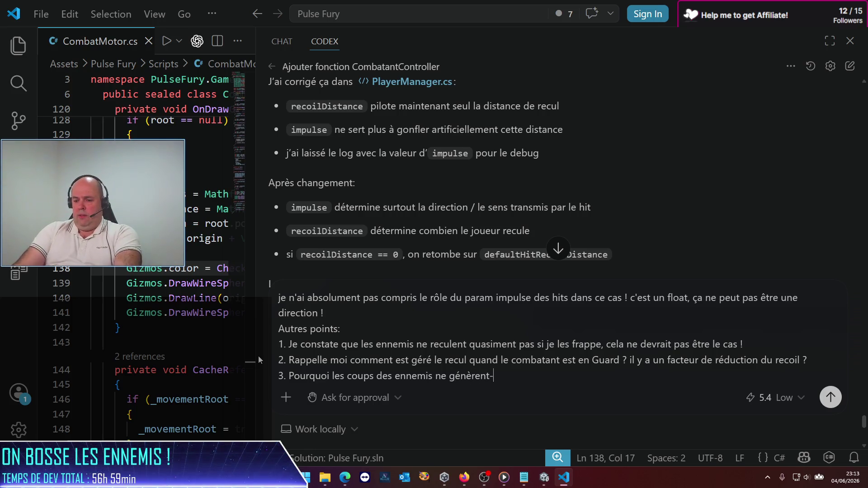
type("pas de ")
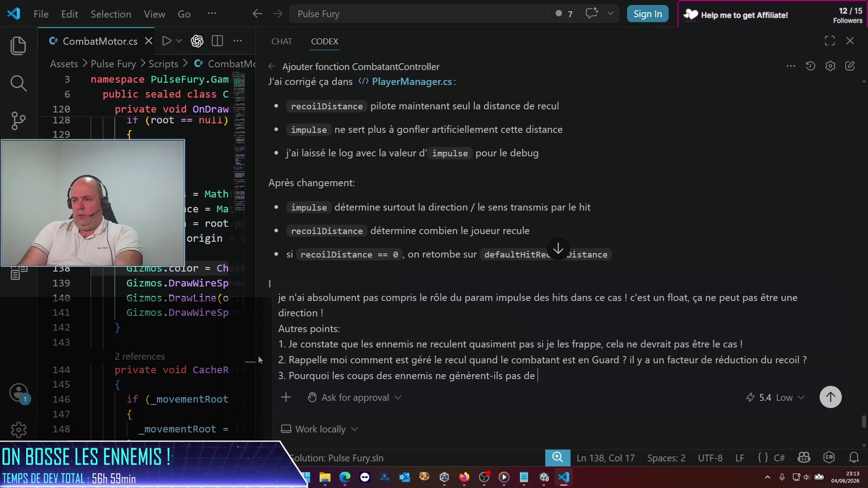
type("dash sur les coup")
key("BackSpace")
key("BackSpace")
key("BackSpace")
key("BackSpace")
key("BackSpace")
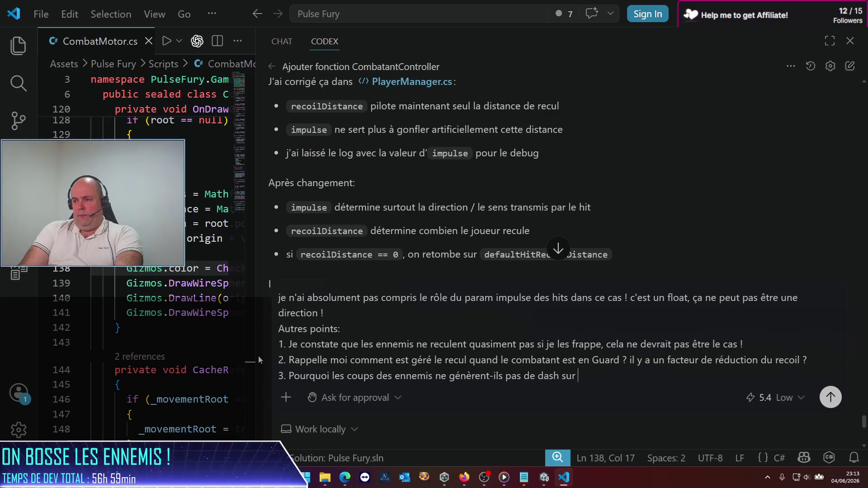
type("les c")
type("ombos qui ")
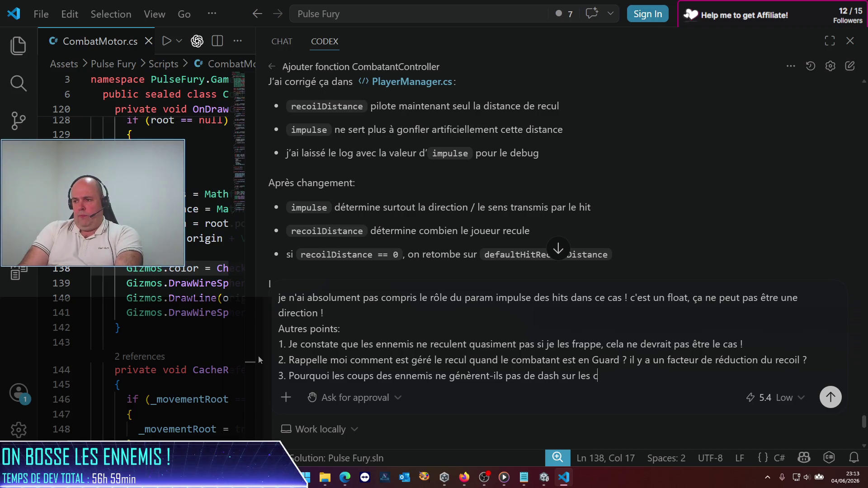
type("ont ")
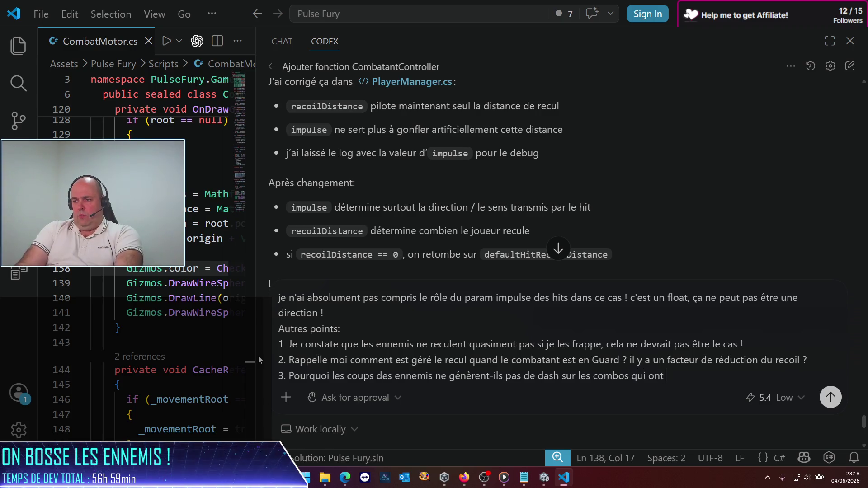
type("ce flag activé&")
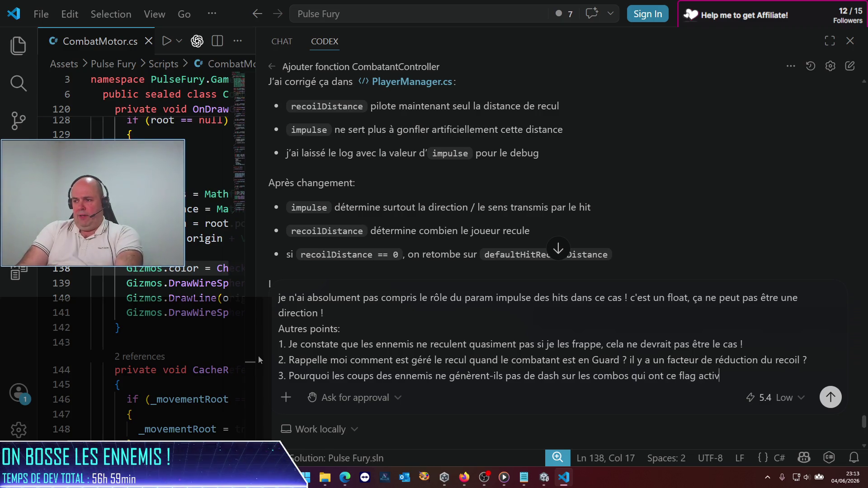
key("BackSpace")
type("?")
key("Return")
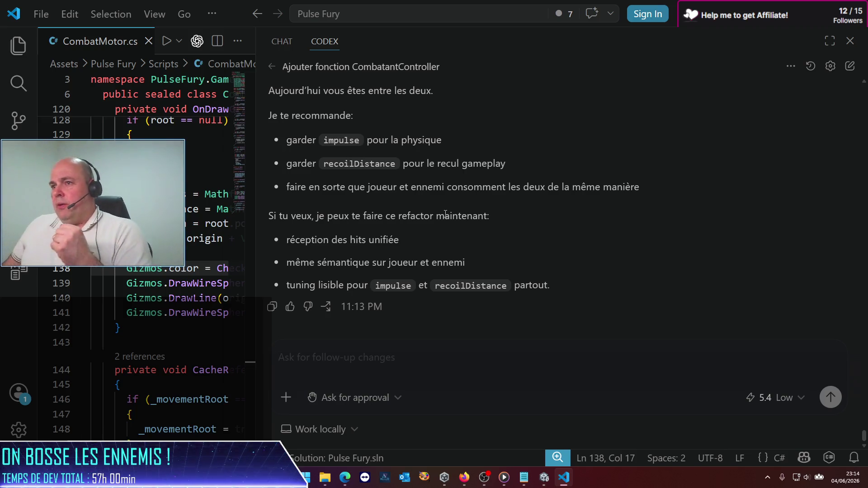
scroll(535, 170, "up", 10)
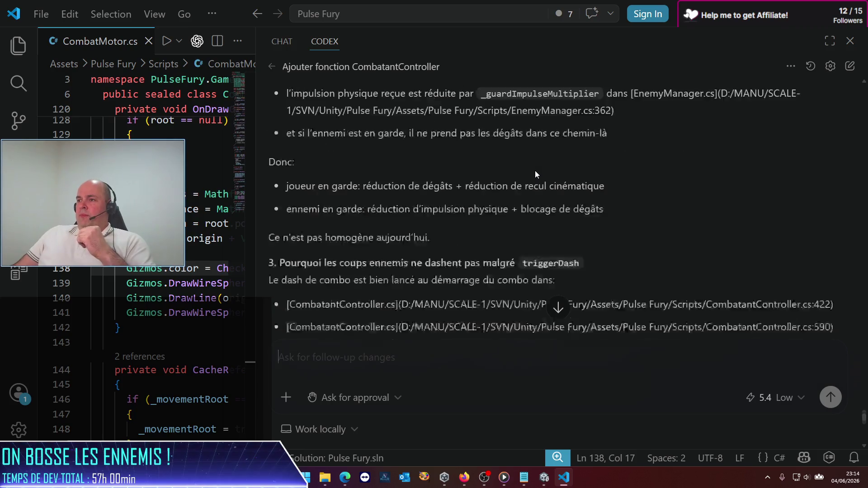
scroll(536, 168, "up", 15)
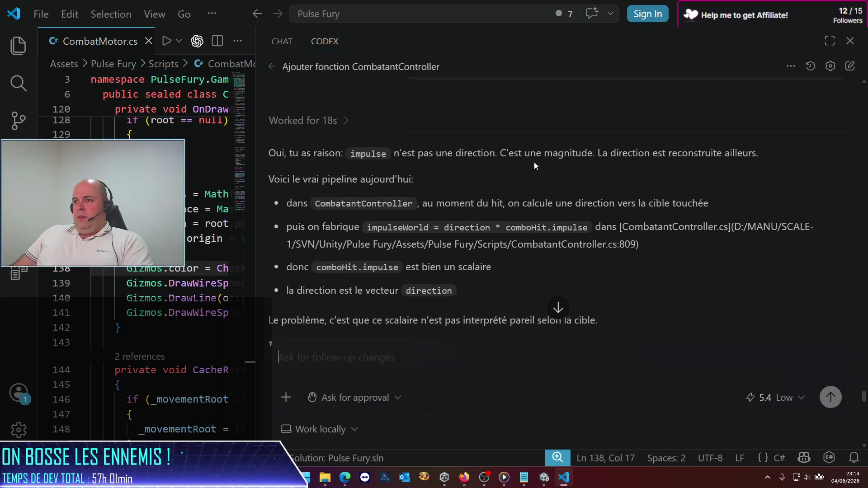
mouse_move(536, 168)
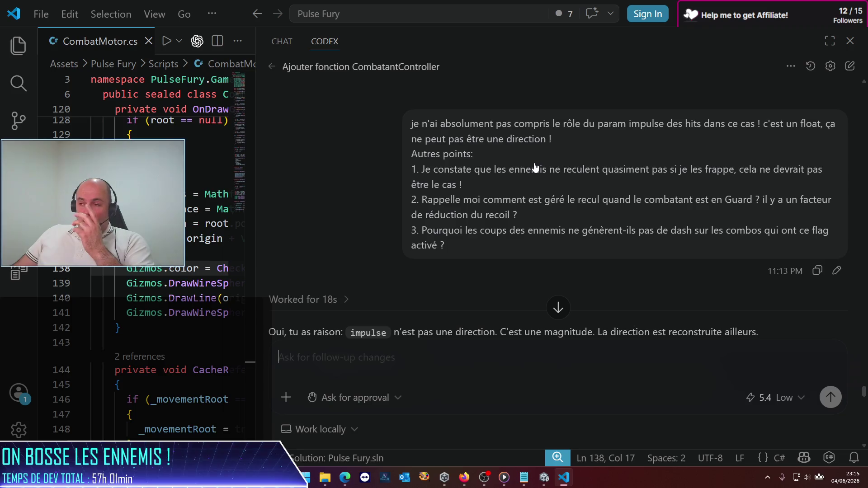
scroll(529, 158, "down", 4)
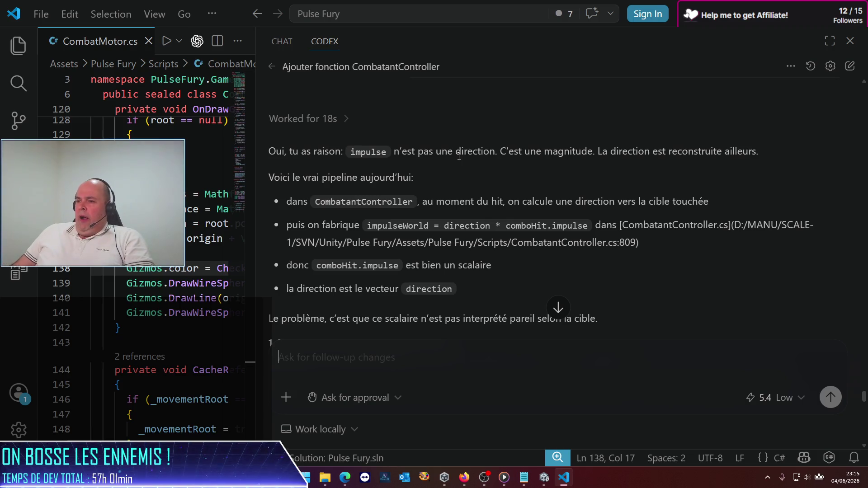
scroll(377, 196, "down", 4)
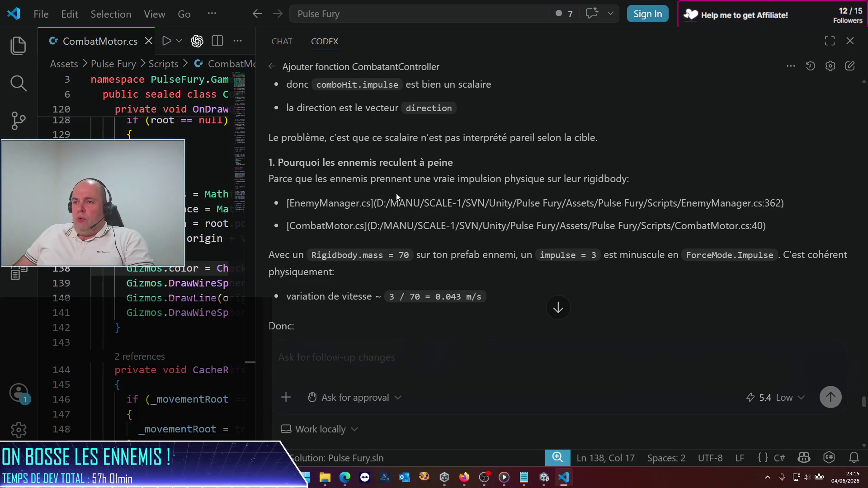
scroll(396, 193, "down", 1)
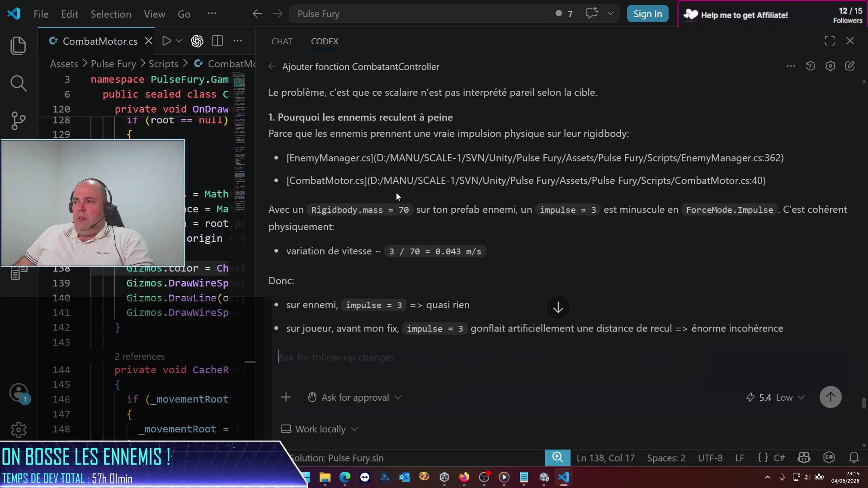
scroll(396, 192, "down", 2)
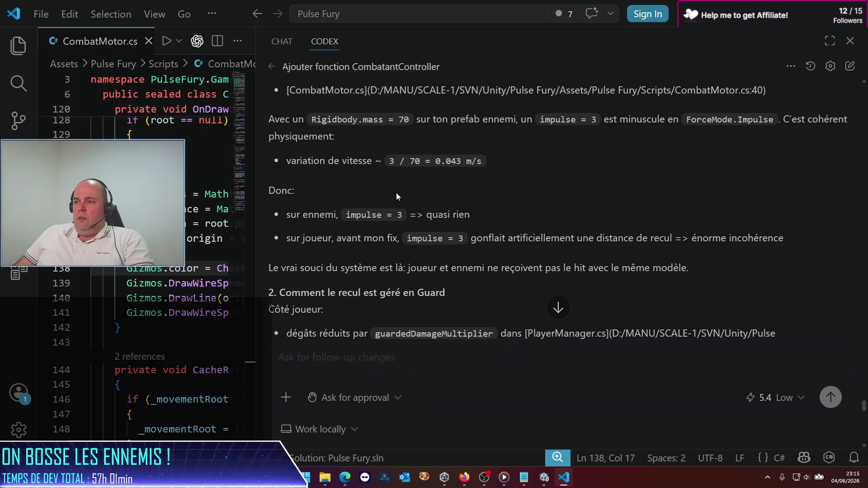
scroll(396, 192, "down", 3)
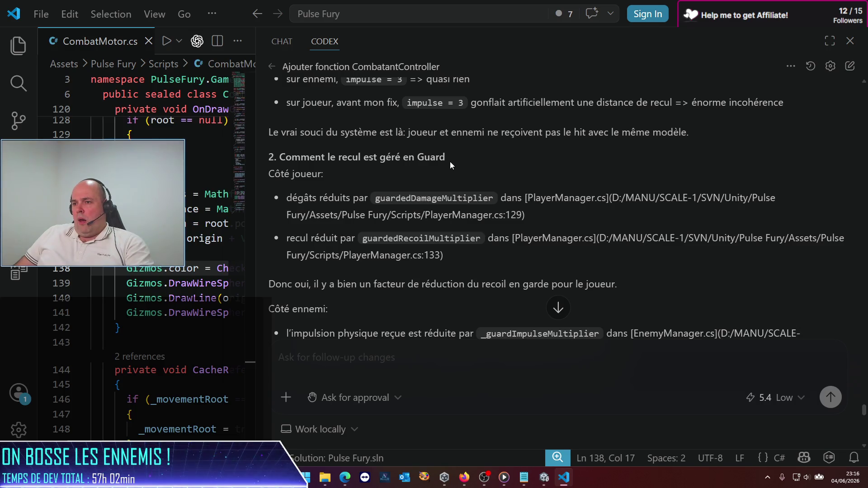
scroll(450, 161, "down", 4)
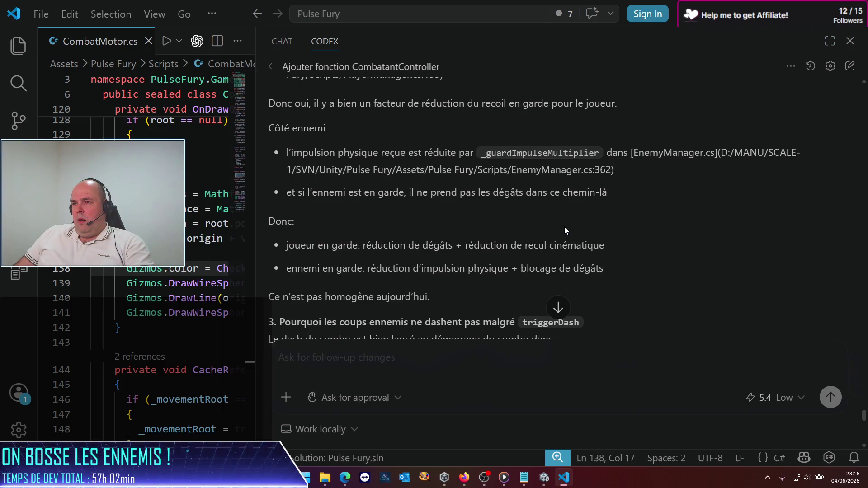
scroll(565, 227, "down", 3)
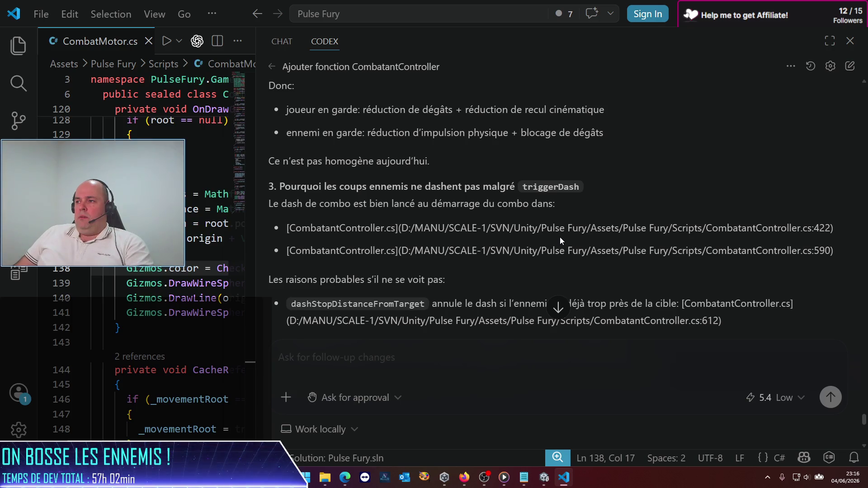
scroll(560, 237, "down", 3)
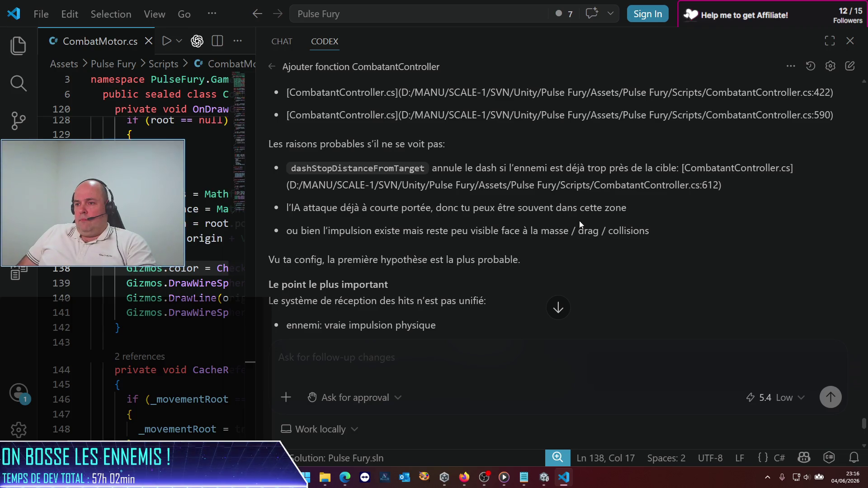
scroll(389, 215, "down", 4)
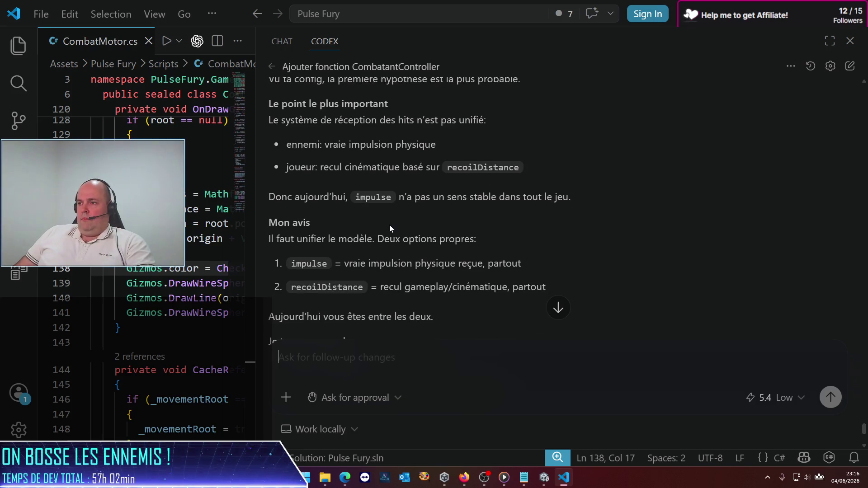
scroll(389, 226, "down", 2)
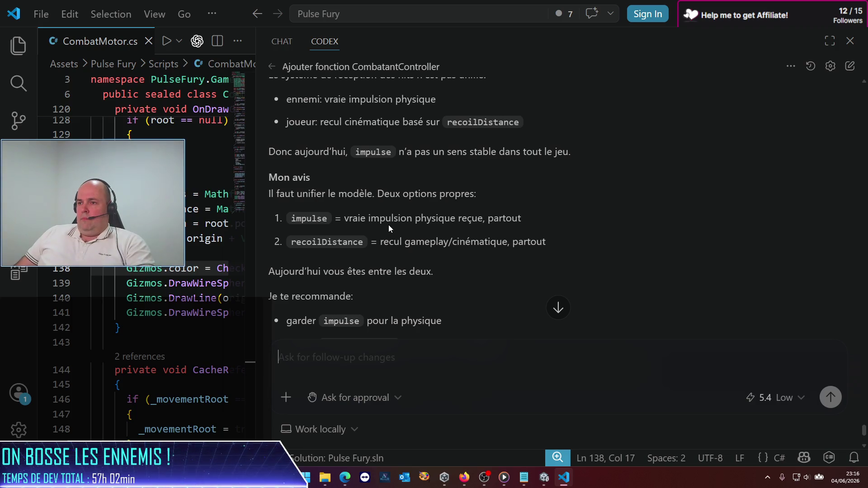
scroll(389, 224, "down", 4)
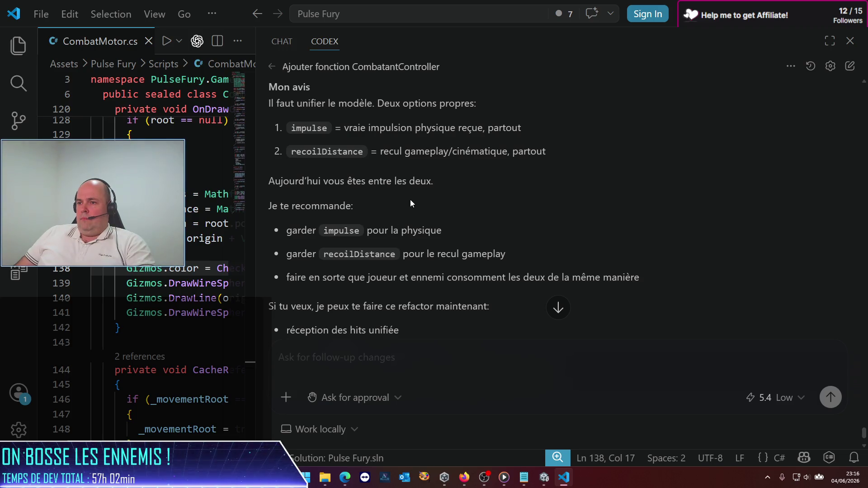
scroll(410, 199, "down", 2)
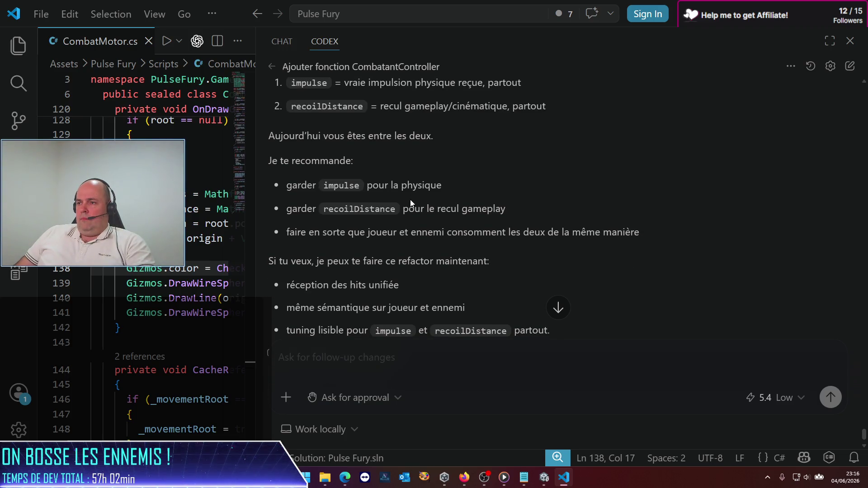
scroll(411, 200, "down", 2)
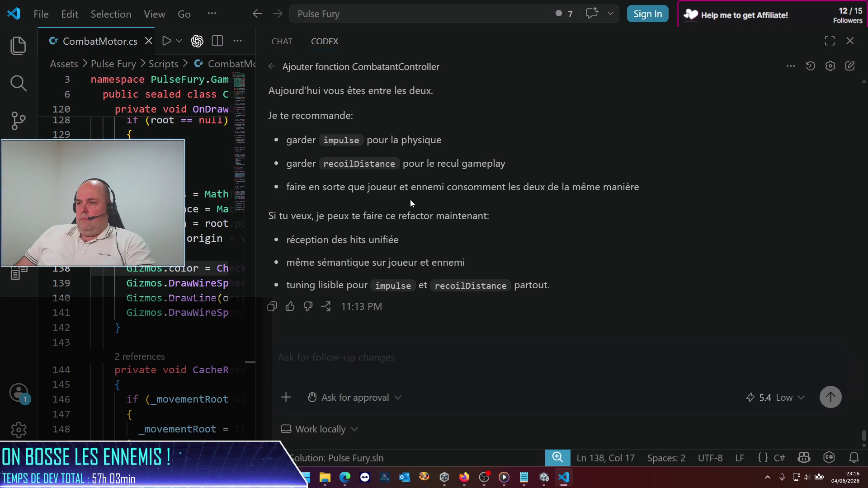
Step: Send Codex the follow-up 'oui je veux bien que tu remettes tout ça d'équerre.'
type("oui je veux vie")
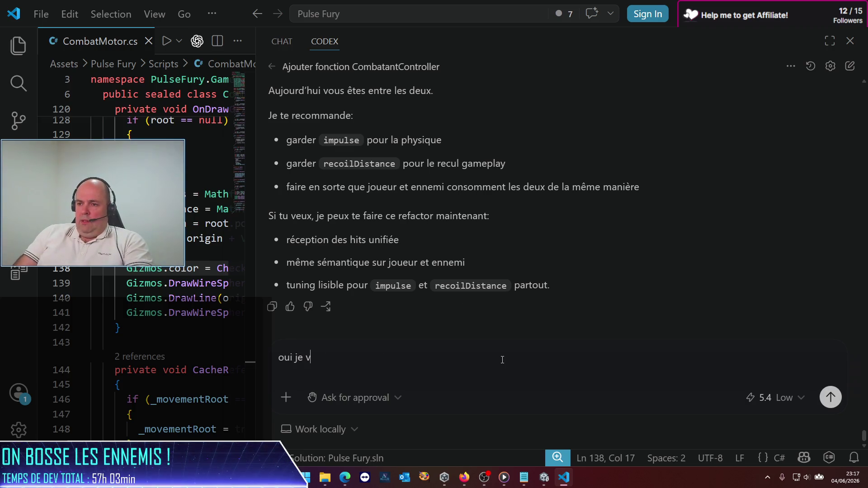
key("BackSpace")
key("BackSpace")
key("BackSpace")
type("b")
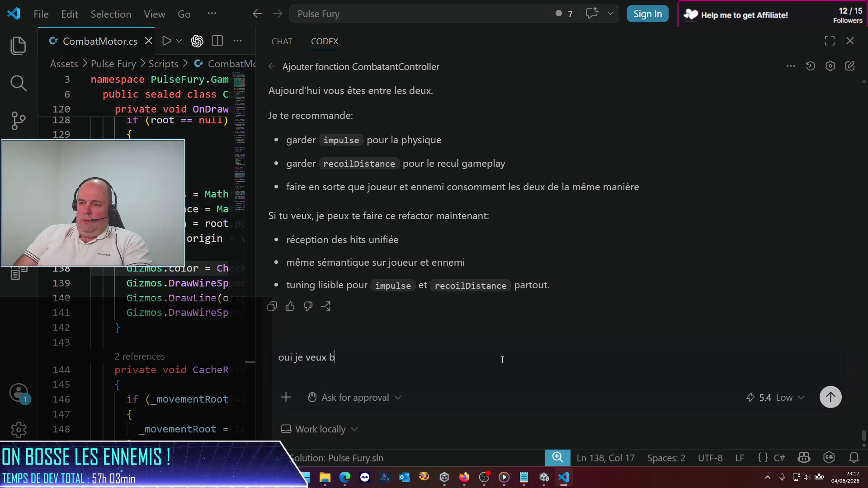
type("ien que tu remettes tout ")
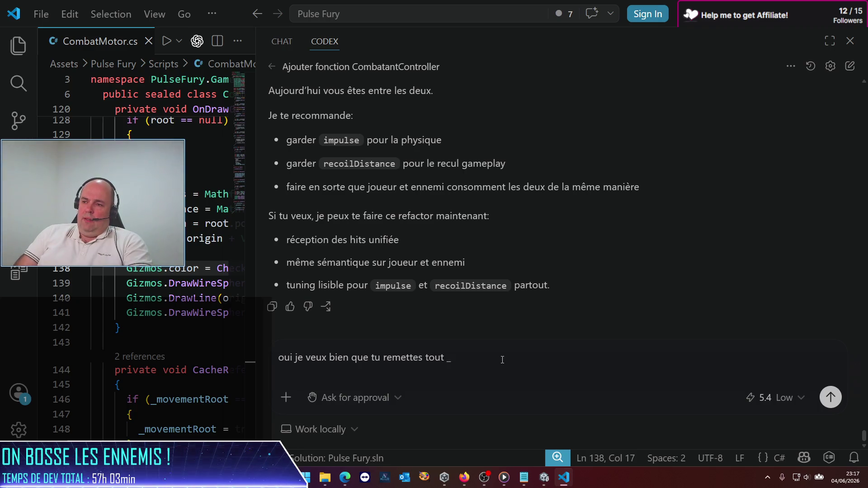
type("ça d'équerre")
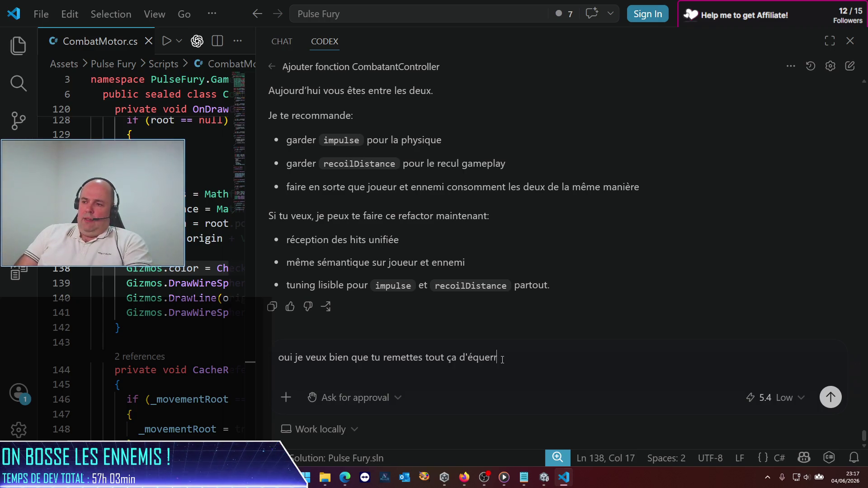
type("autant que")
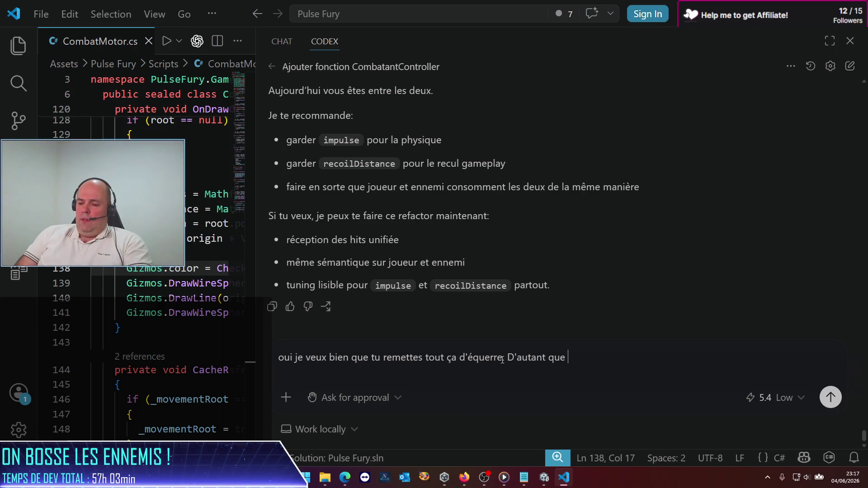
key("ctrl+BackSpace")
key("ctrl+BackSpace")
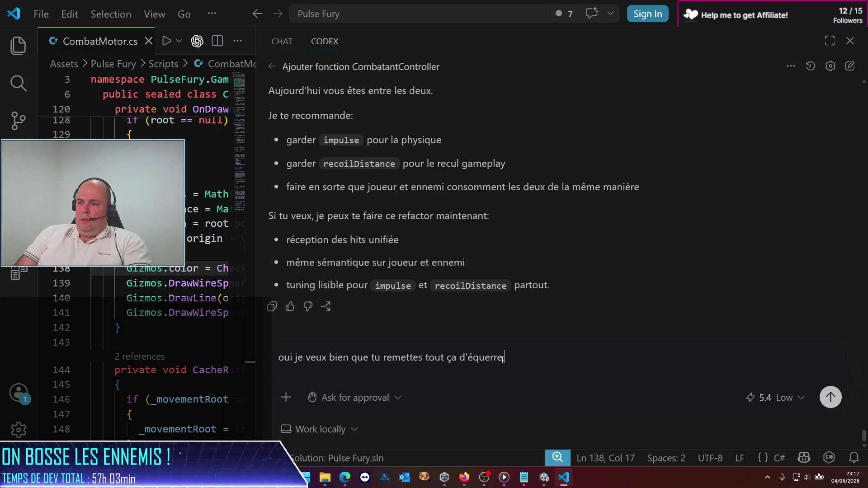
type(".")
key("Return")
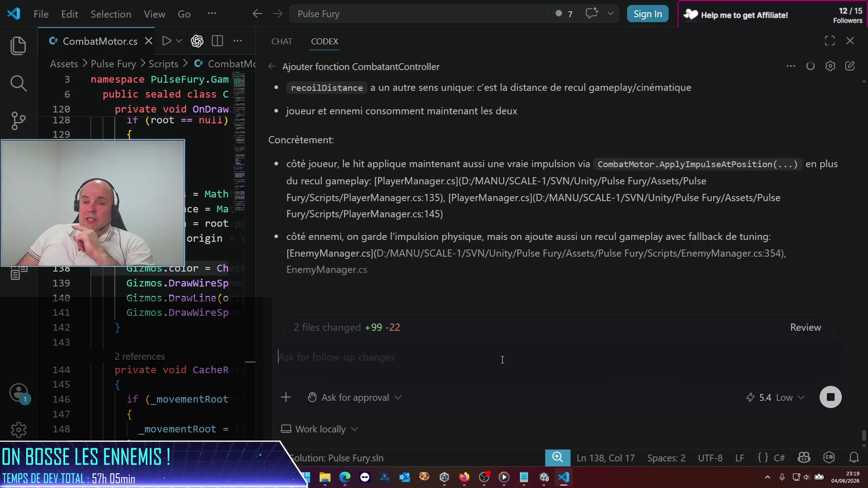
Step: Read Codex's summary of the EnemyManager.cs (+66 −6) and PlayerManager.cs (+33 −16) edits
scroll(544, 245, "up", 5)
scroll(544, 247, "up", 4)
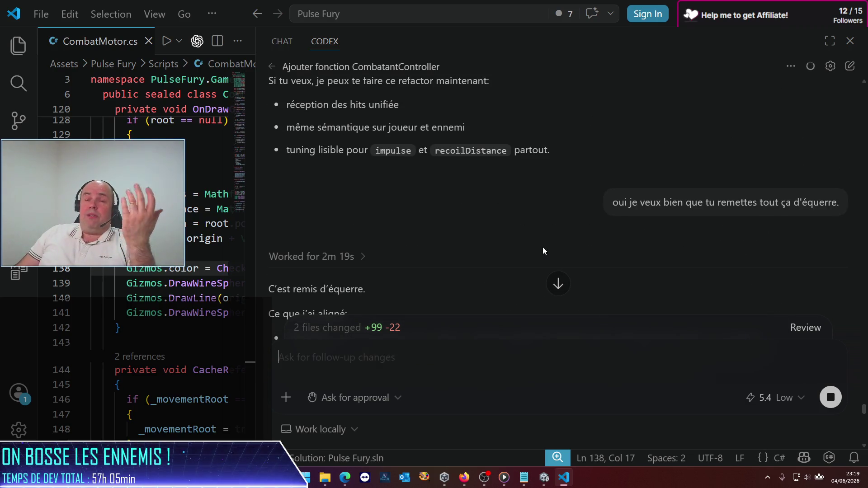
scroll(541, 248, "down", 3)
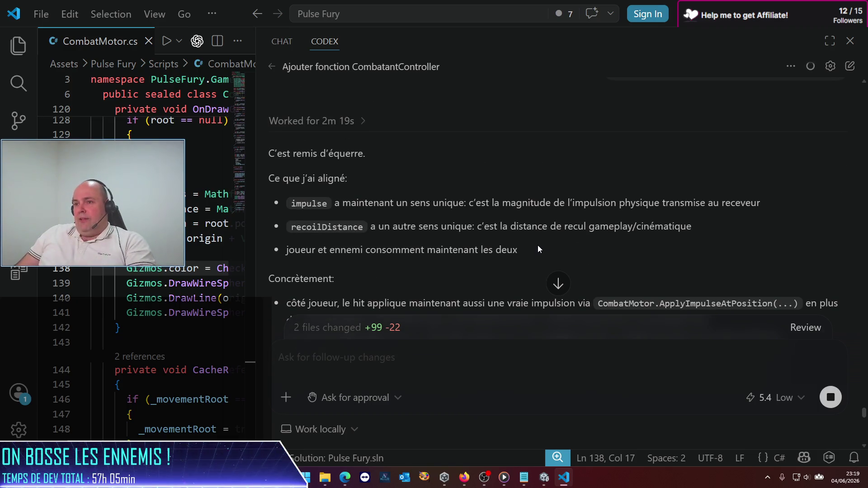
scroll(537, 247, "down", 1)
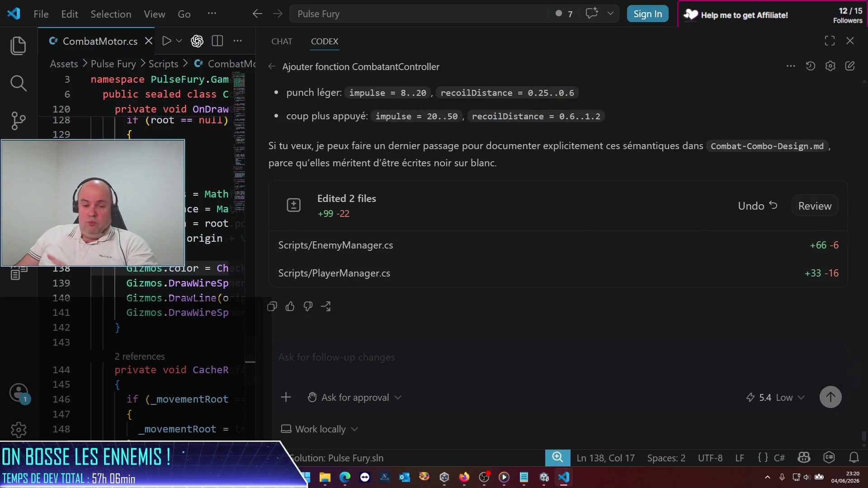
key("alt+Tab")
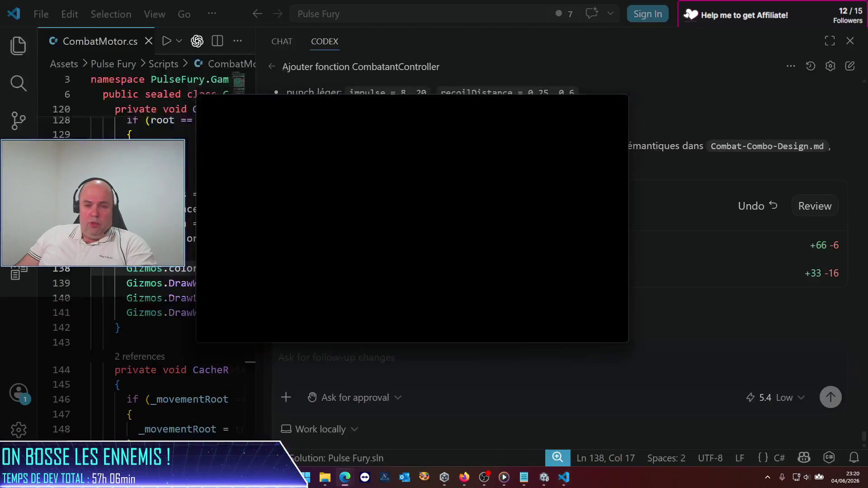
scroll(367, 333, "down", 2)
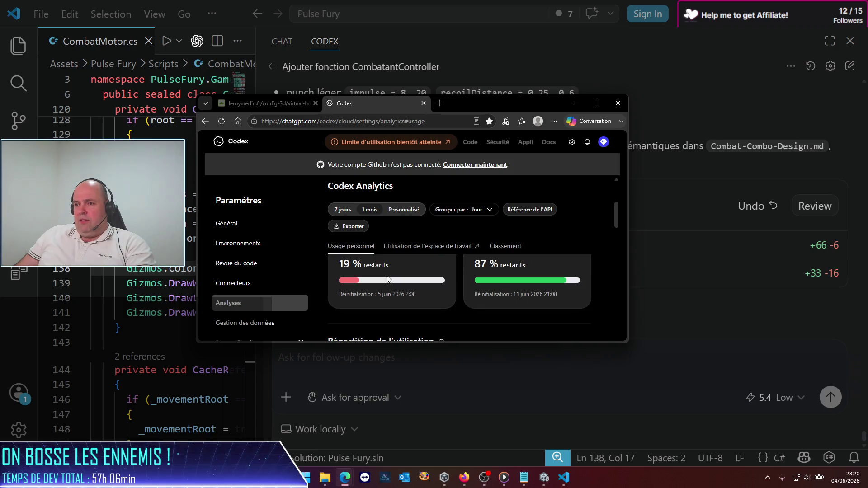
left_click(578, 104)
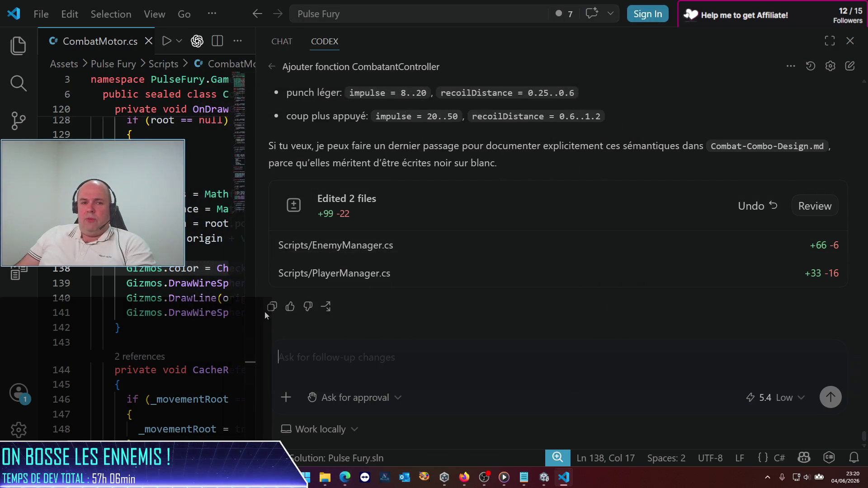
scroll(417, 338, "up", 15)
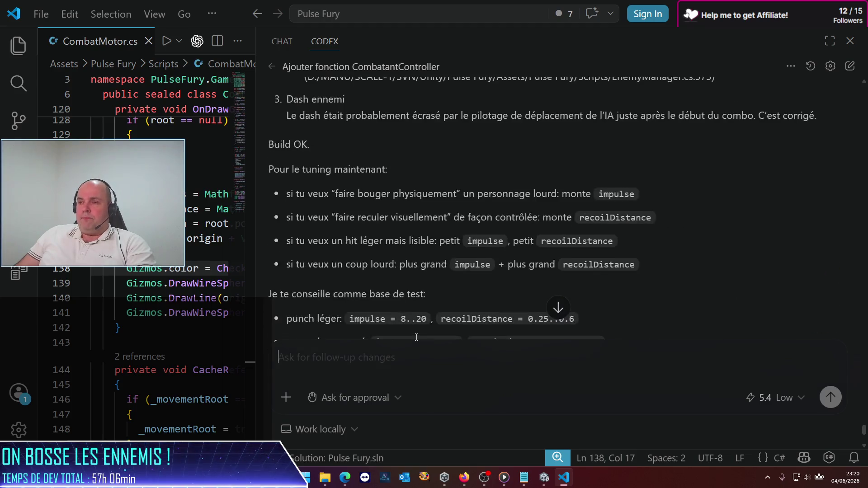
scroll(414, 336, "up", 4)
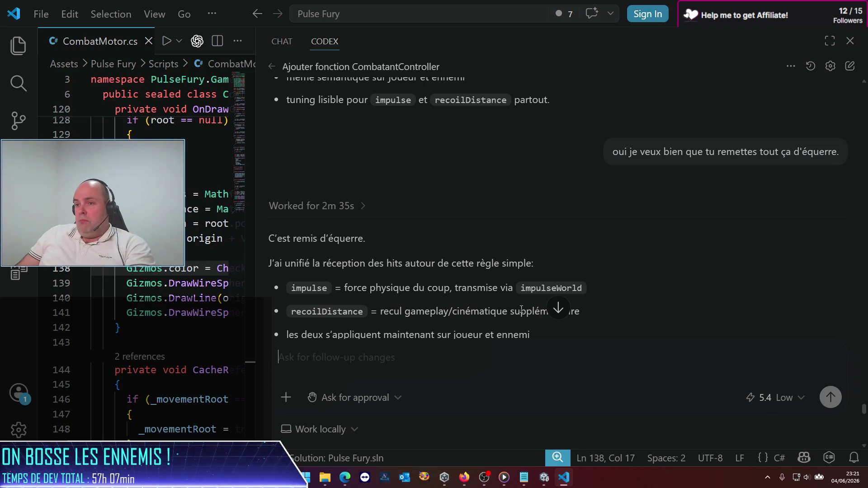
scroll(390, 315, "down", 3)
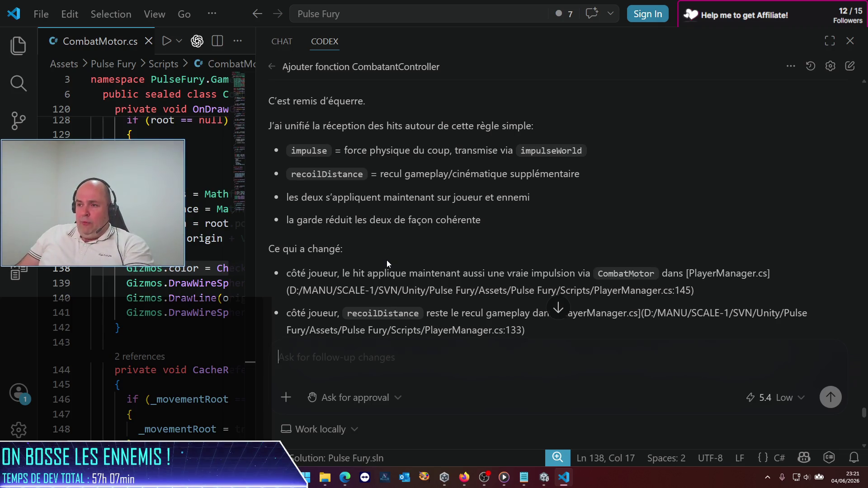
scroll(386, 260, "down", 1)
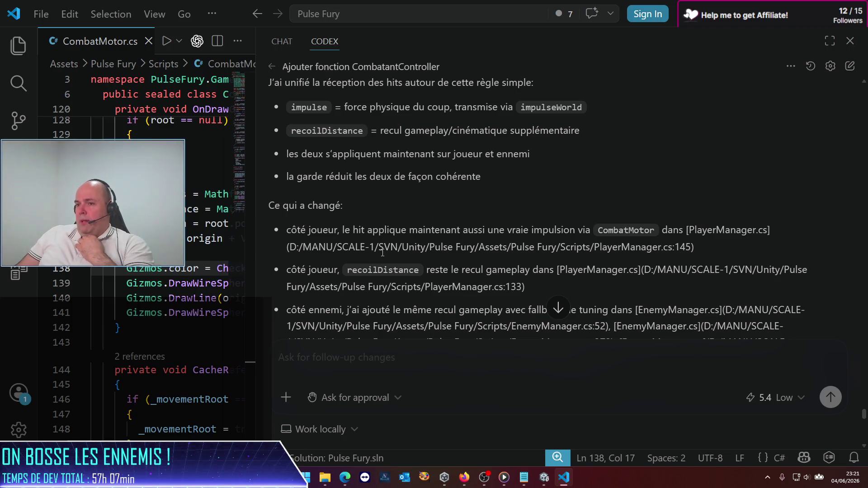
scroll(382, 255, "down", 2)
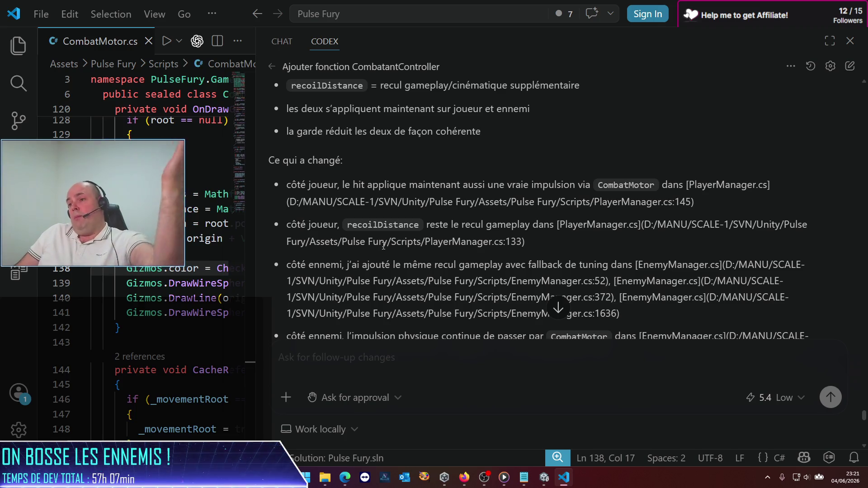
scroll(378, 251, "down", 2)
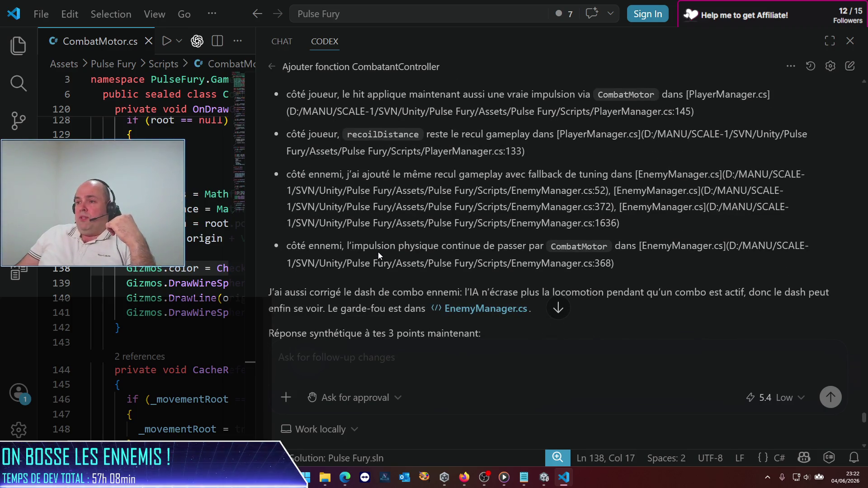
scroll(378, 251, "down", 2)
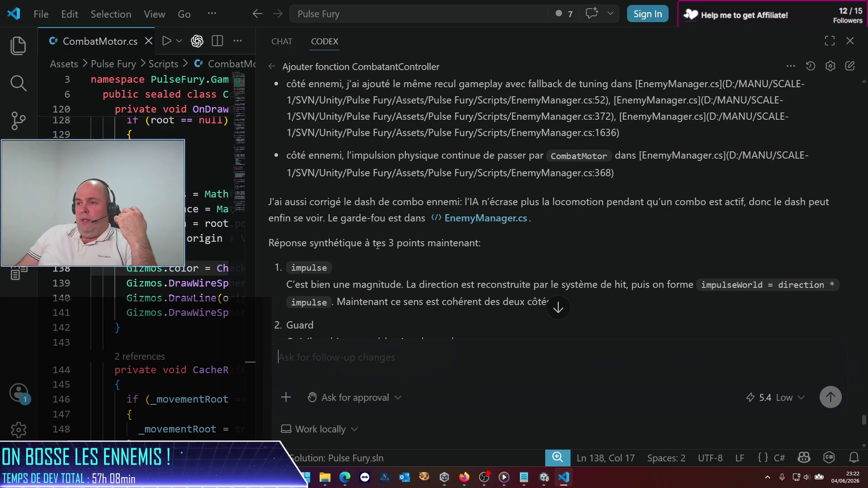
scroll(378, 245, "down", 4)
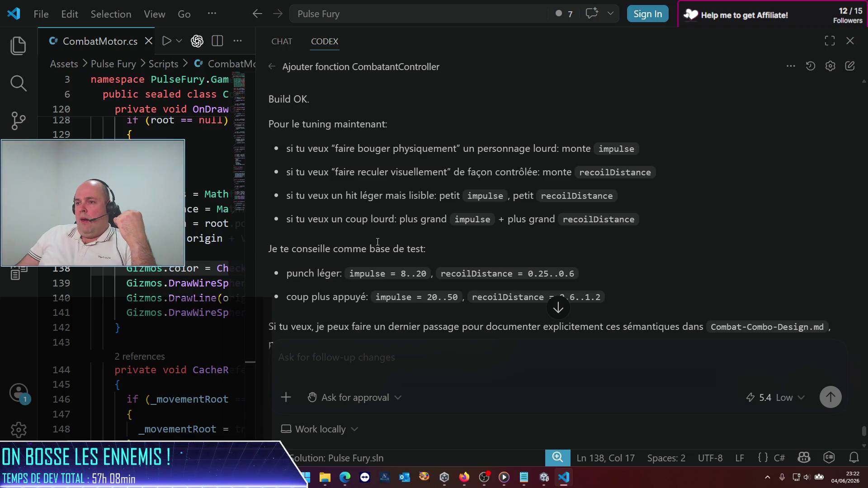
scroll(377, 242, "down", 2)
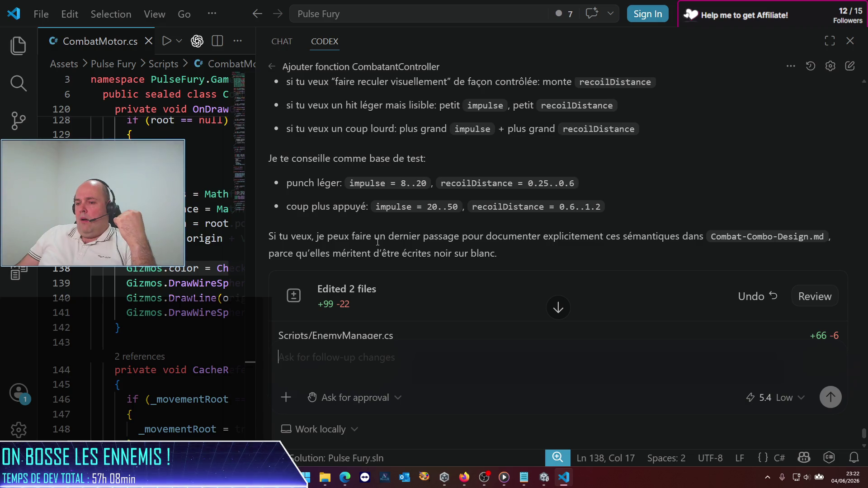
Step: Back in Unity, widen the Simulator preview by narrowing the Hierarchy, then start the game
left_click(543, 478)
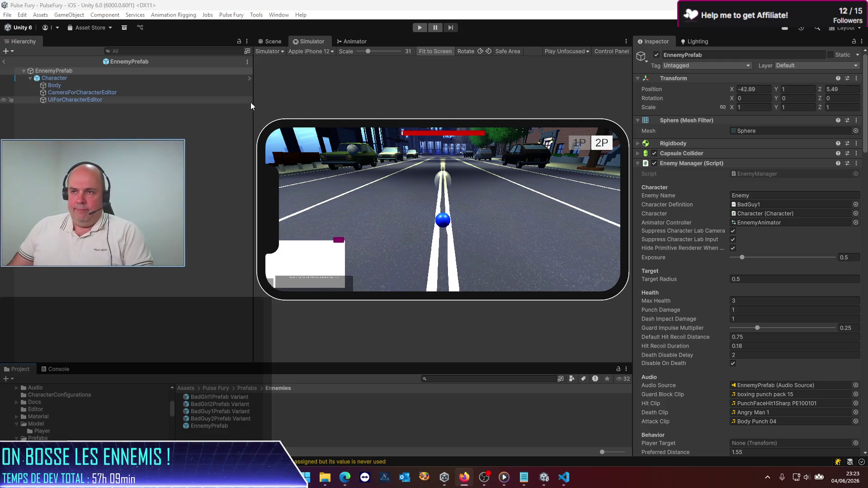
mouse_move(253, 108)
left_mouse_down()
mouse_move(217, 90)
mouse_move(194, 100)
left_mouse_up()
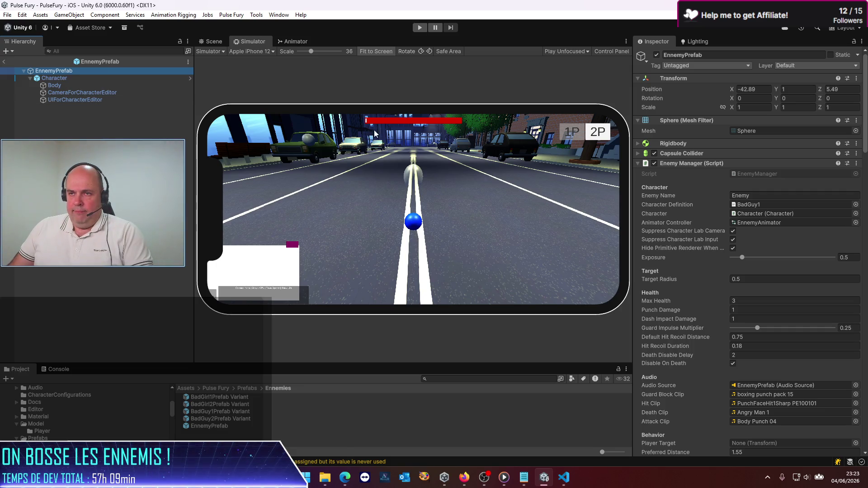
left_click(420, 28)
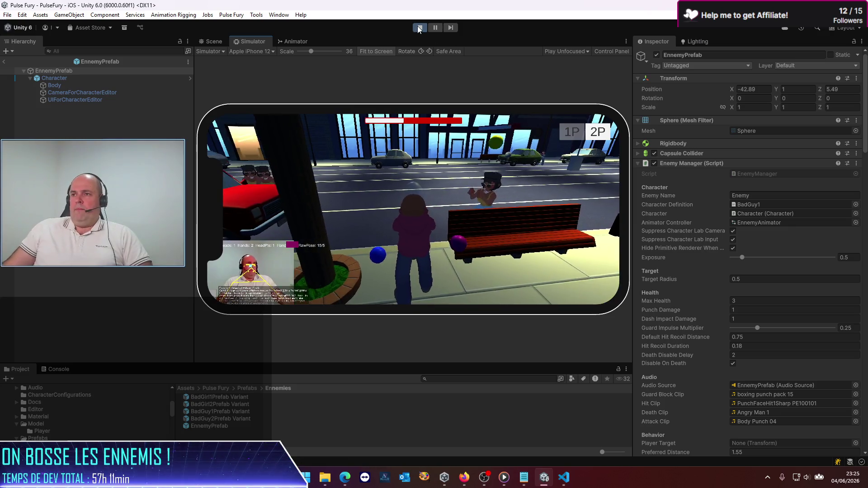
Step: Stop the game test and return to the Unity editor in edit mode
left_click(420, 27)
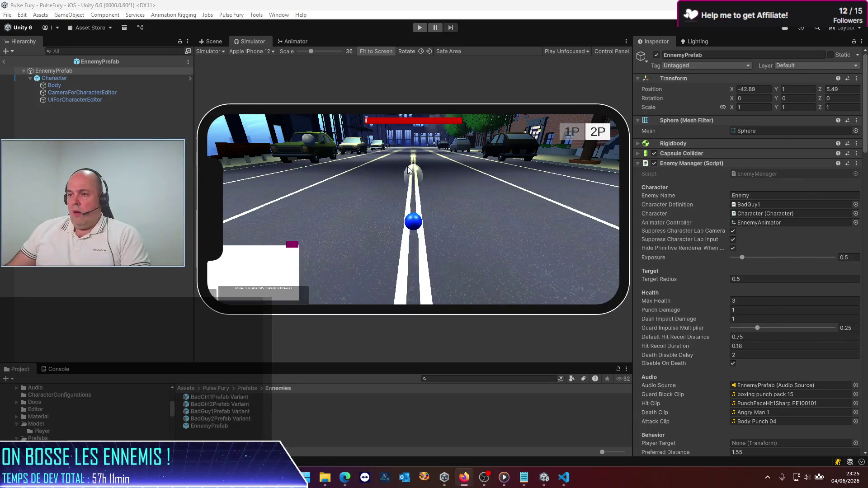
key("alt+Tab")
key("alt+Tab")
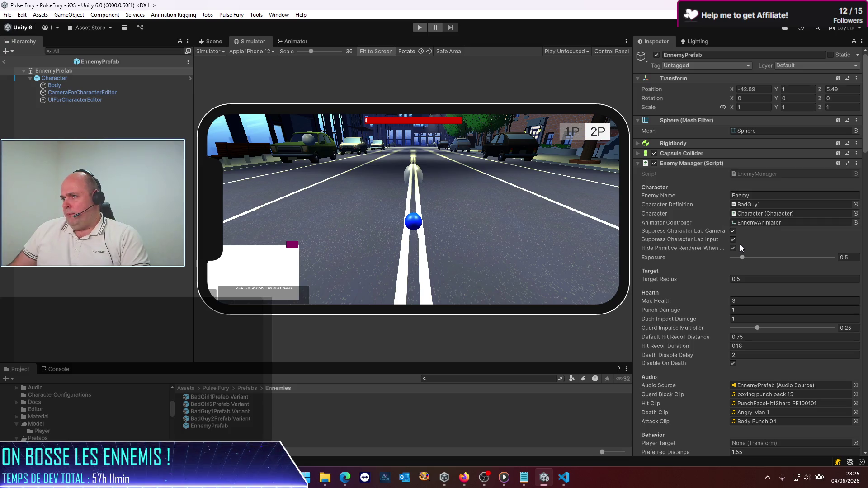
Step: Set EnnemyPrefab's Preferred Distance to 3 and exit Prefab Mode back to the scene
scroll(743, 242, "down", 4)
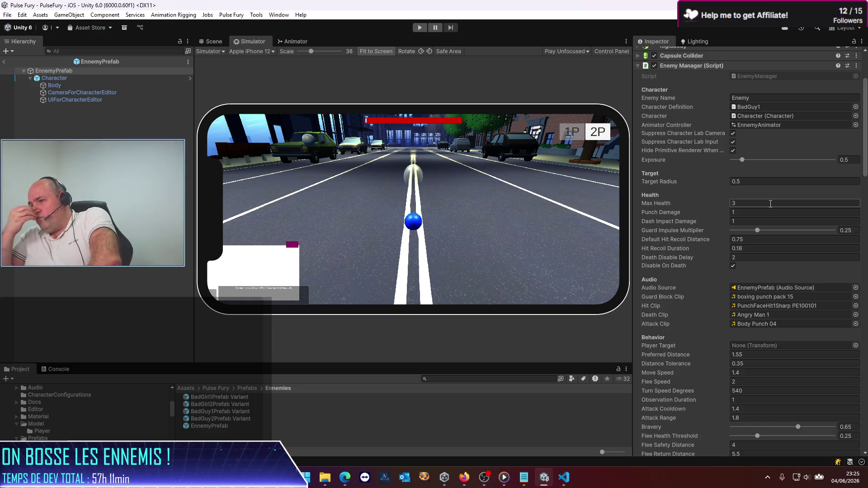
scroll(764, 235, "down", 5)
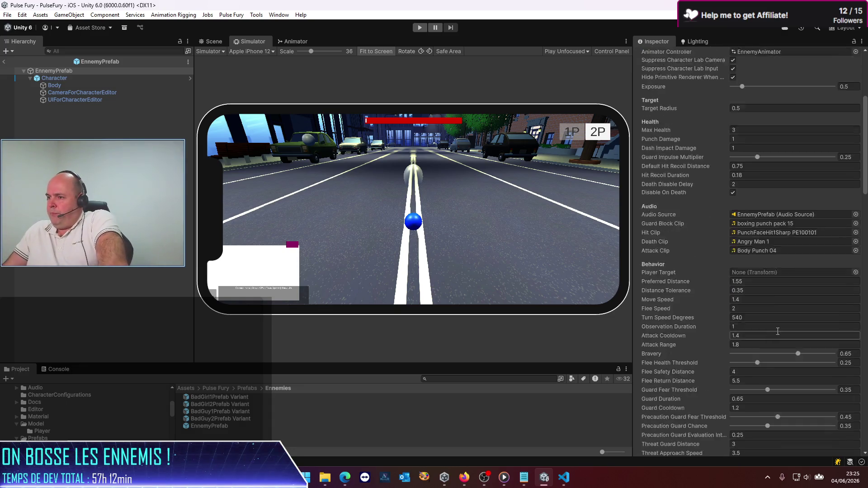
left_click(754, 257)
type("3")
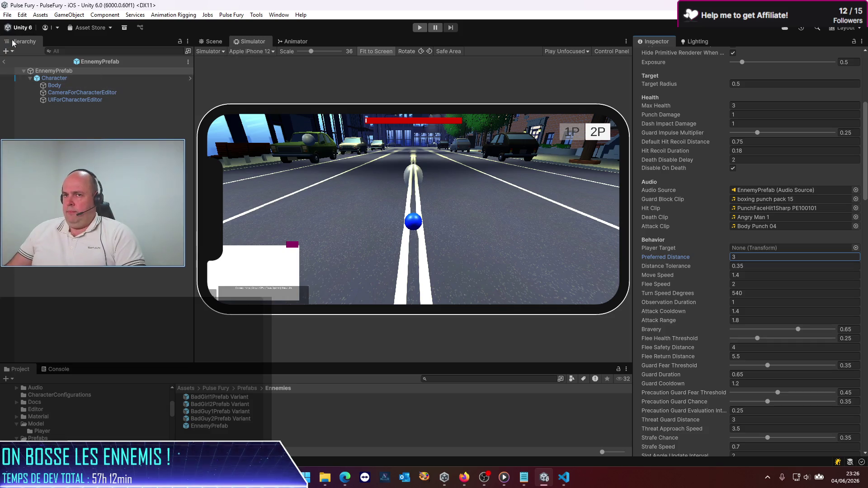
left_click(5, 61)
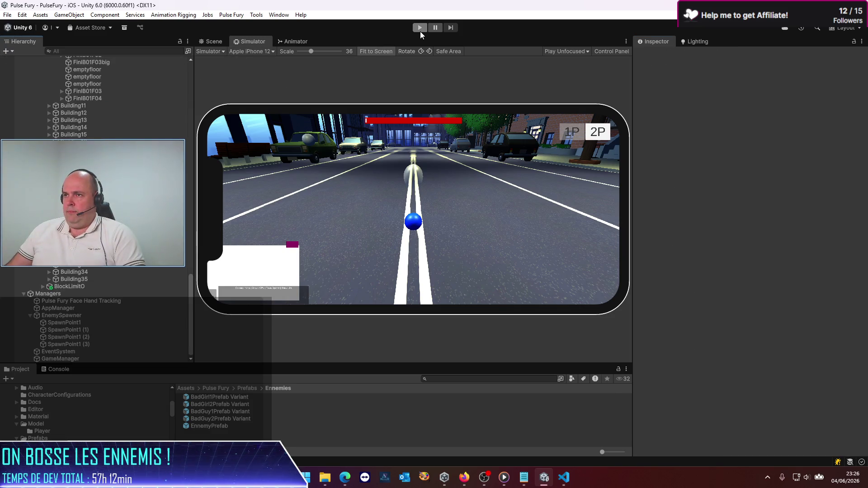
left_click(420, 29)
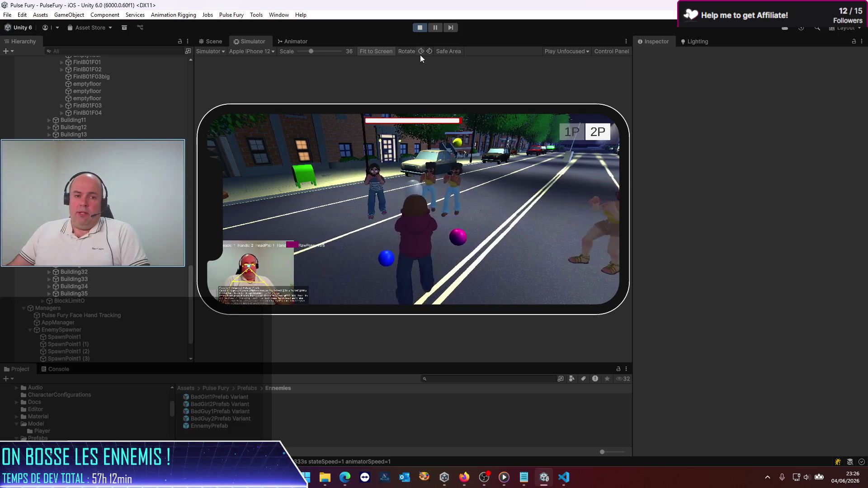
left_click(420, 27)
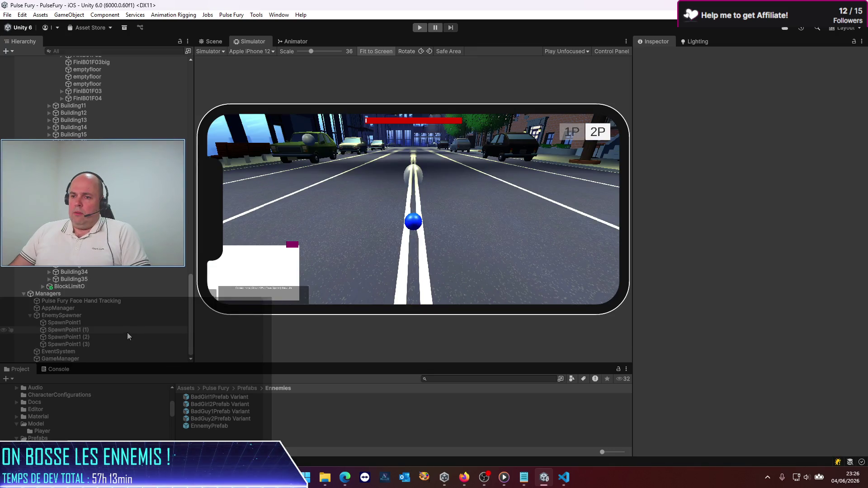
double_click(204, 426)
Step: Change EnnemyPrefab's Attack Range from 1.8 to 4, save, and return to the scene hierarchy
scroll(739, 336, "down", 5)
scroll(723, 337, "down", 10)
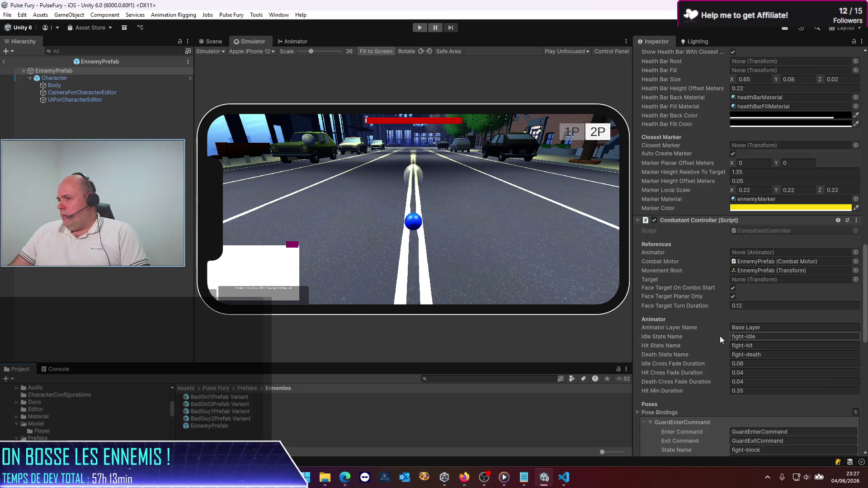
scroll(720, 336, "up", 10)
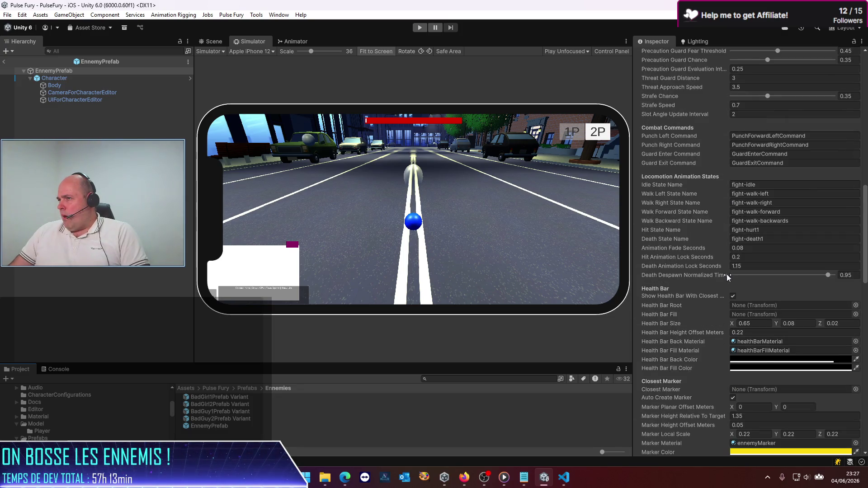
scroll(725, 276, "up", 3)
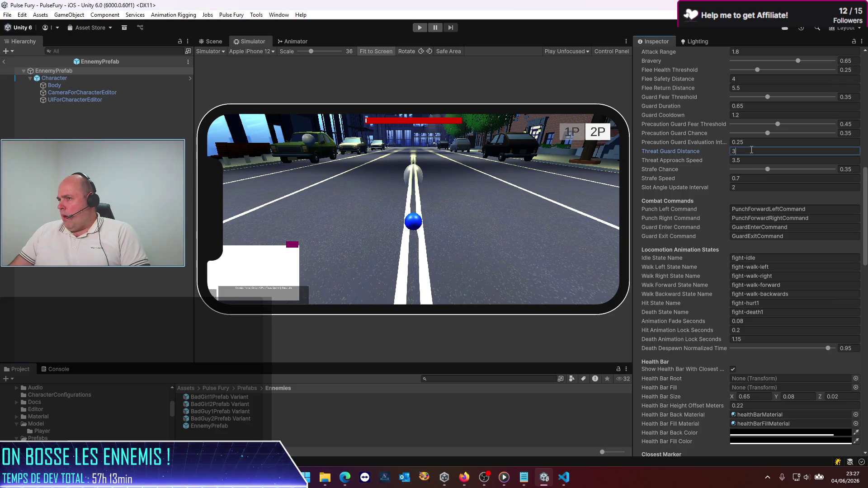
scroll(739, 204, "up", 2)
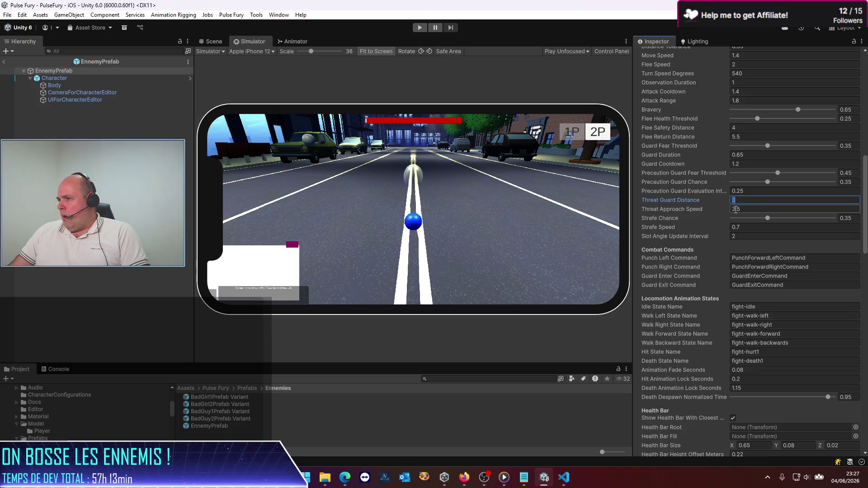
scroll(735, 209, "up", 3)
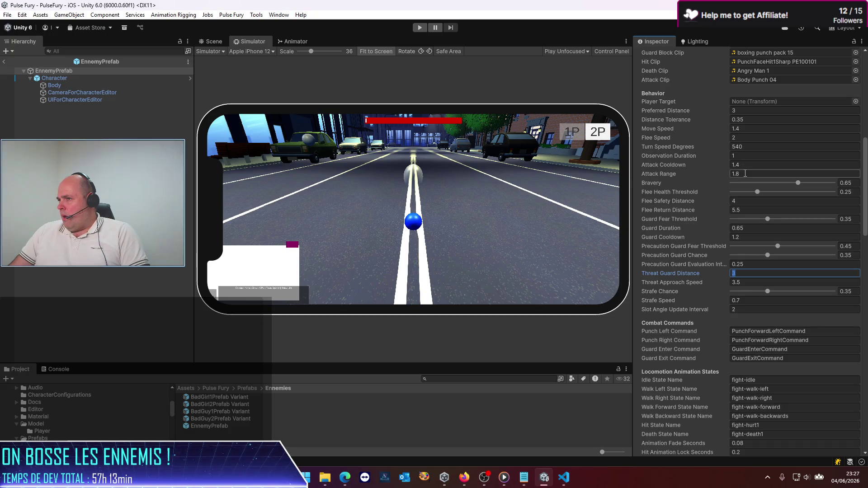
left_click(747, 174)
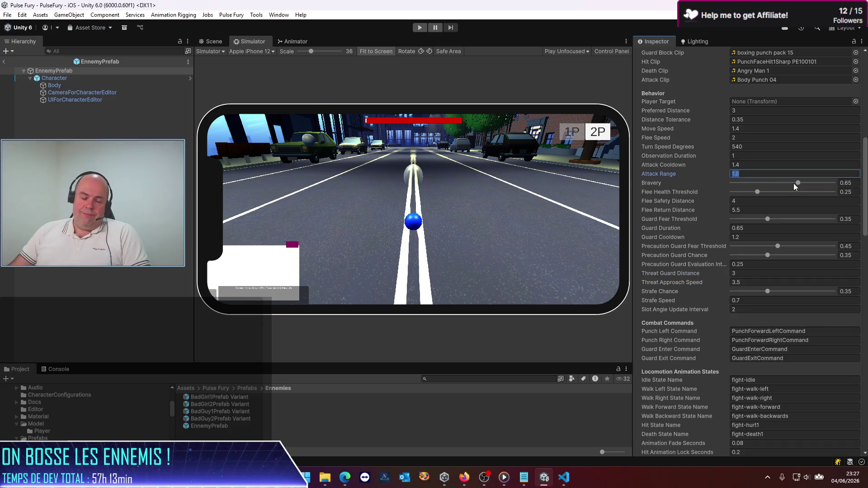
type("4")
key("ctrl+s")
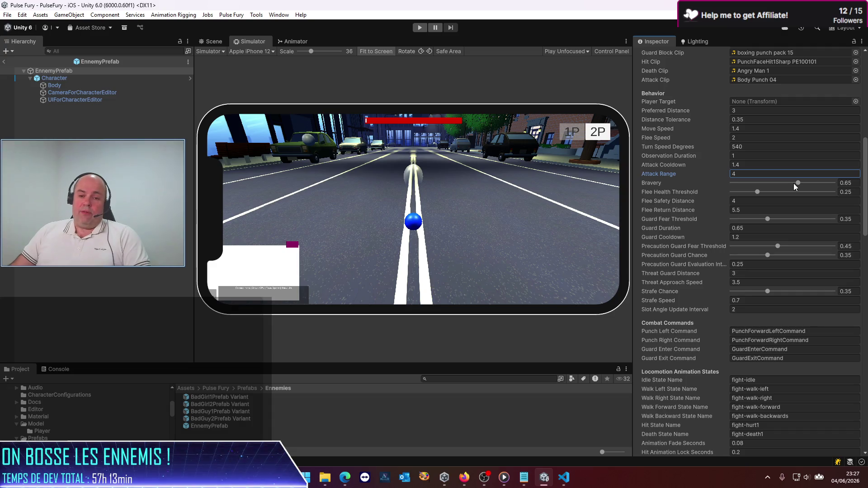
left_click(5, 61)
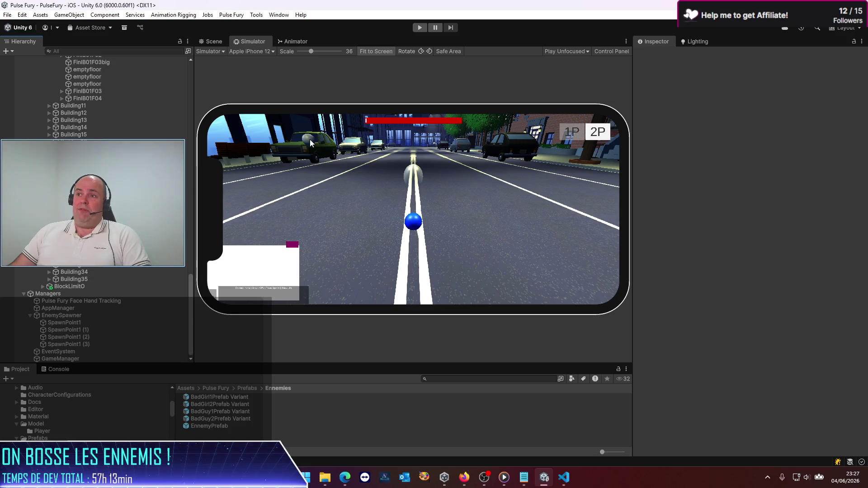
left_click(418, 29)
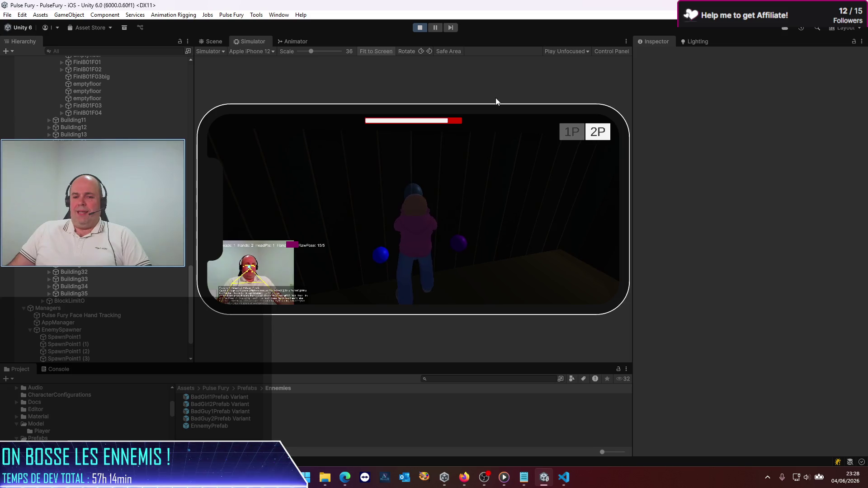
left_click(419, 29)
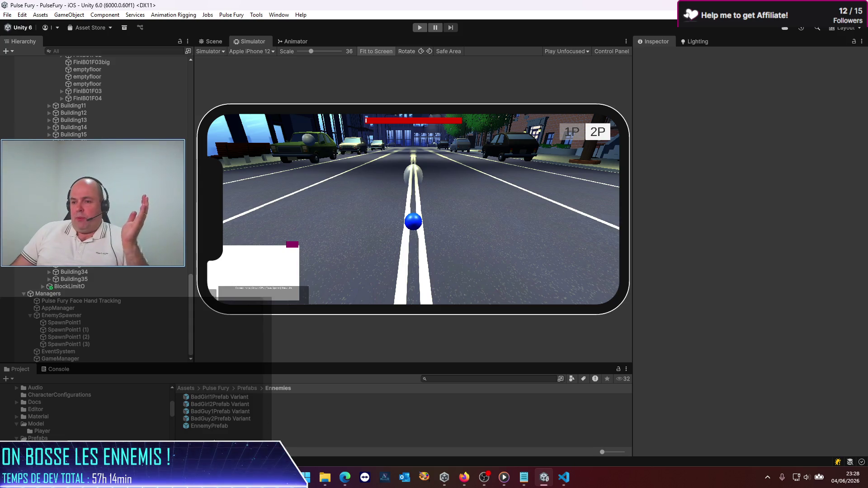
left_click(216, 425)
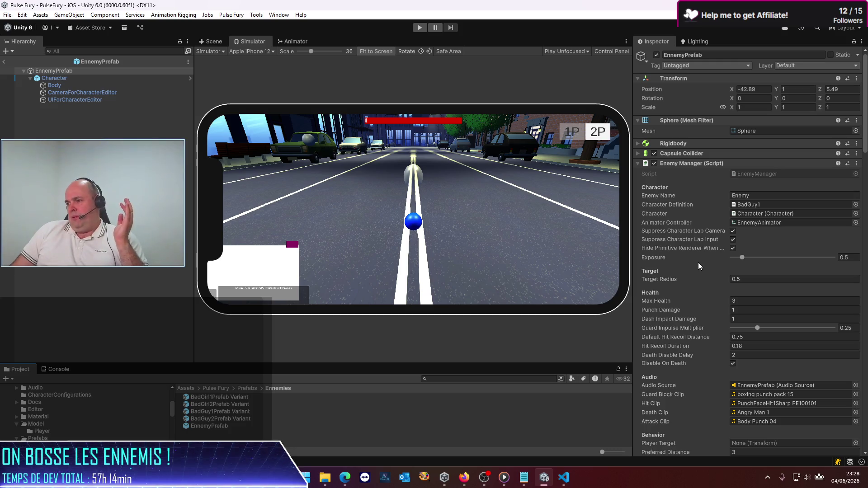
Step: Lower EnnemyPrefab's Preferred Distance from 3 to 2 and save the prefab
scroll(673, 265, "down", 9)
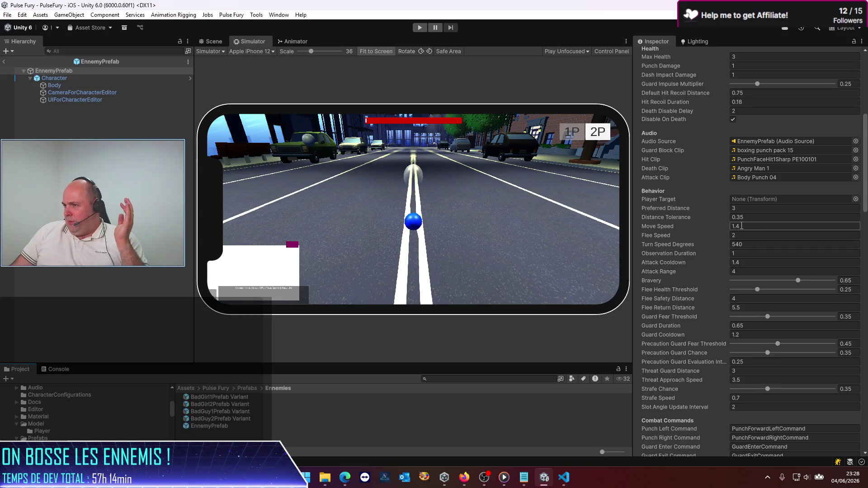
left_click(746, 207)
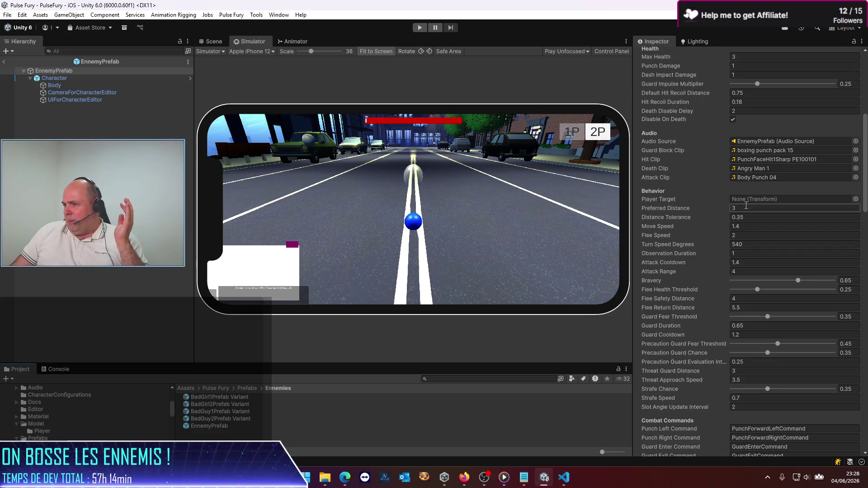
type("2")
scroll(732, 317, "down", 5)
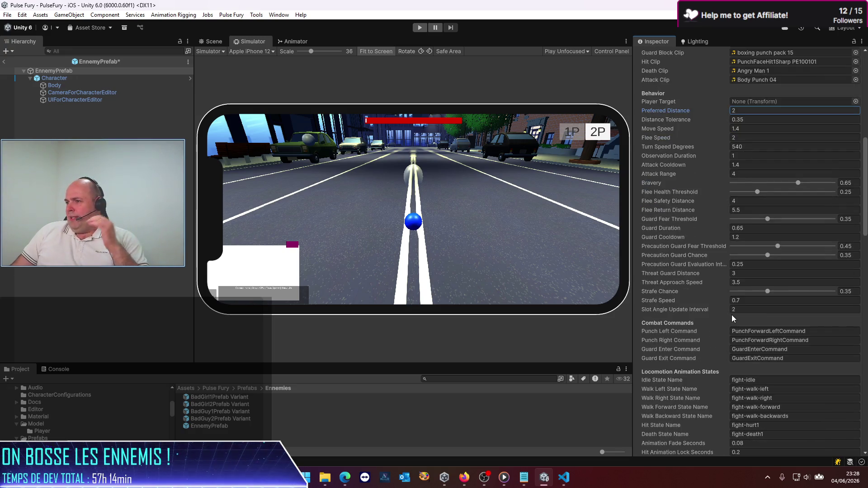
left_click(732, 309)
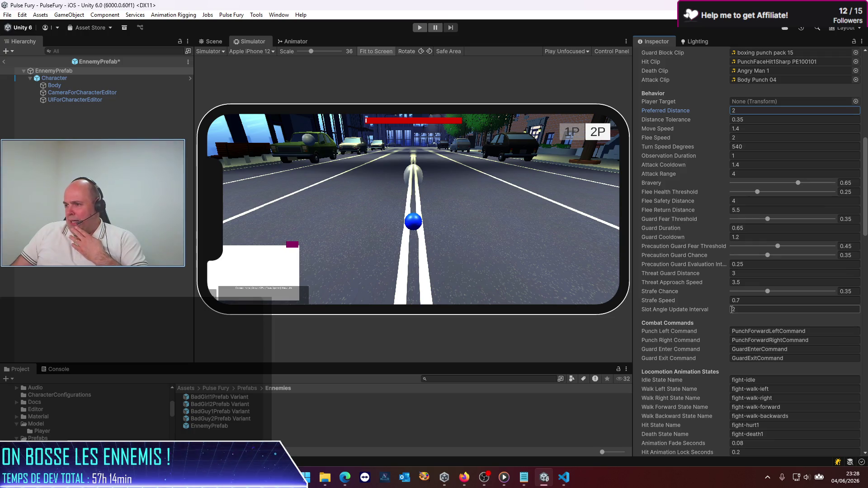
scroll(733, 310, "down", 10)
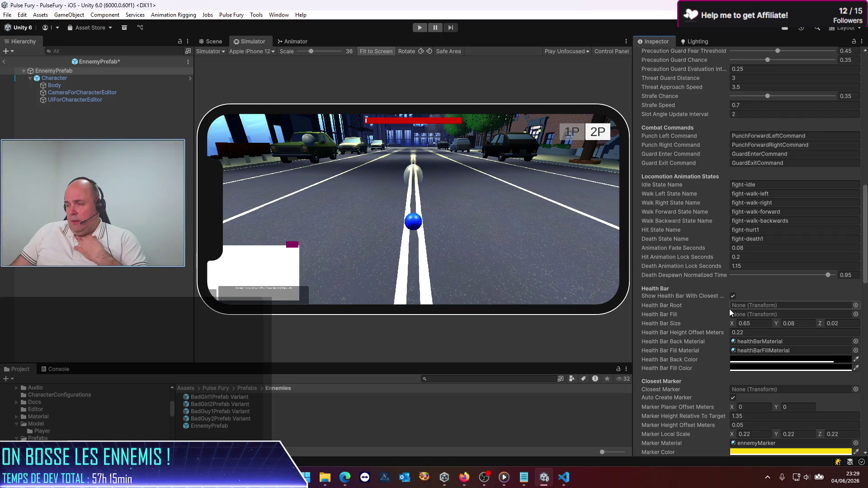
key("ctrl+s")
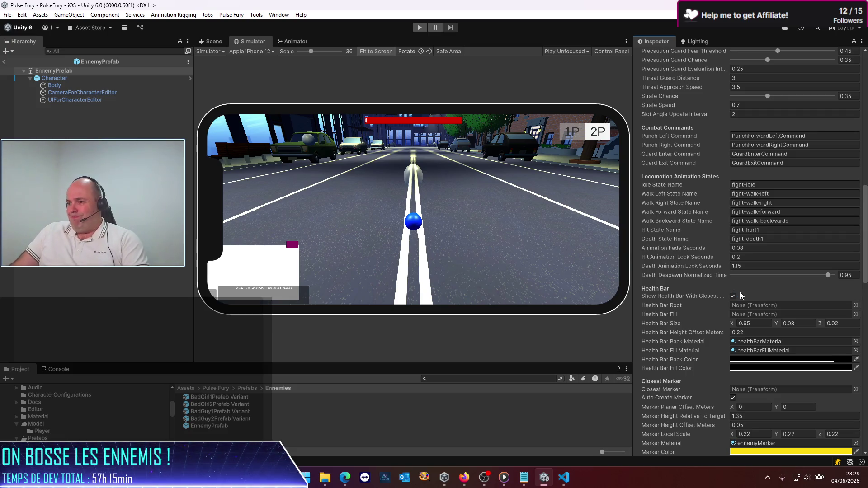
scroll(724, 292, "down", 6)
Step: Set the PunchLeft combo's Dash Impulse Magnitude to 20 instead of 200
scroll(666, 275, "down", 10)
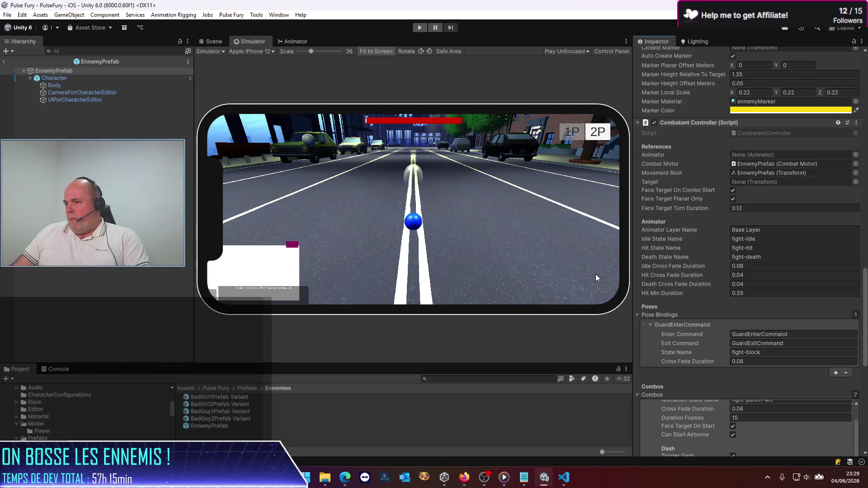
scroll(721, 268, "down", 6)
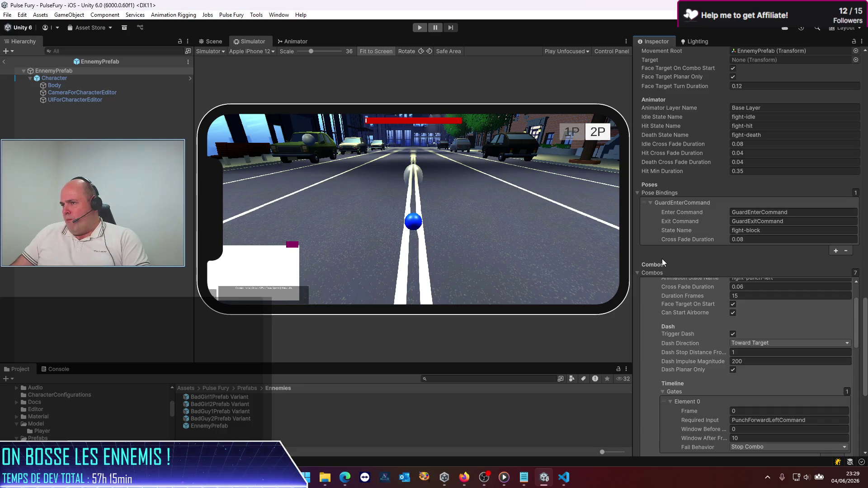
scroll(662, 261, "up", 4)
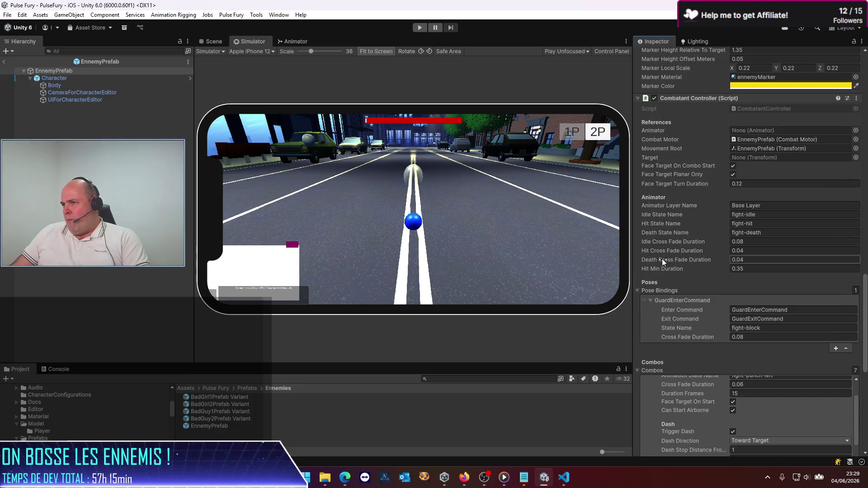
scroll(662, 261, "down", 6)
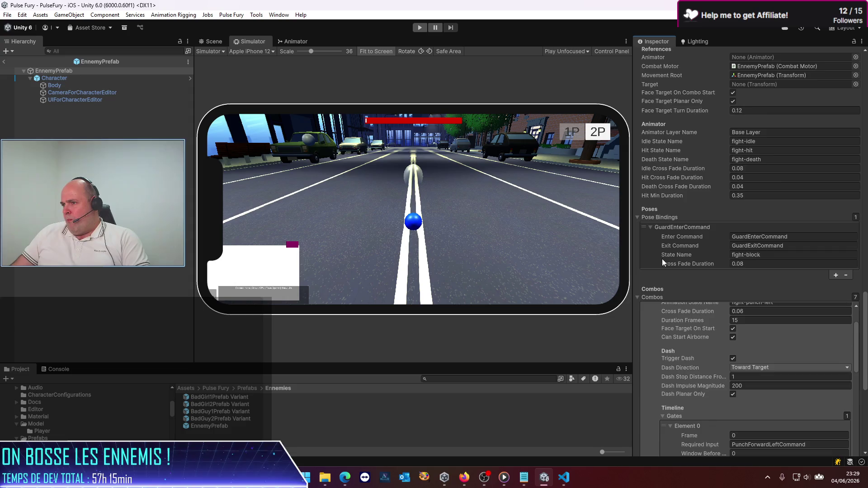
left_click(662, 259)
scroll(689, 302, "up", 2)
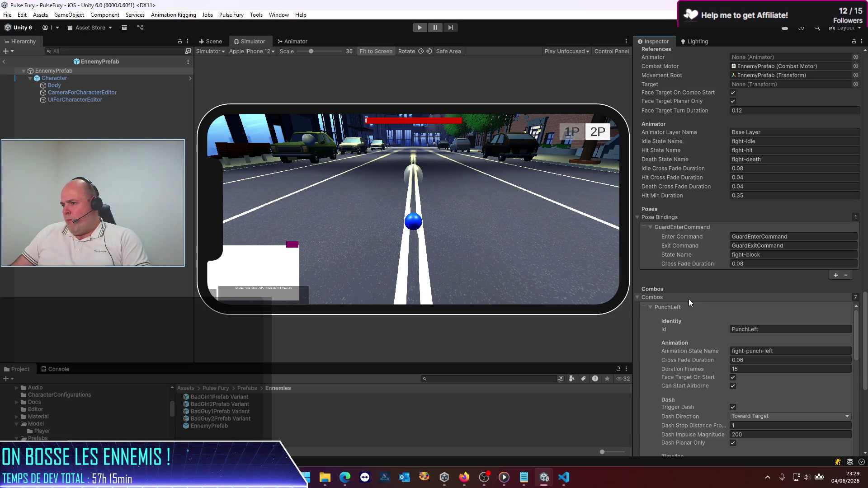
left_click(687, 303)
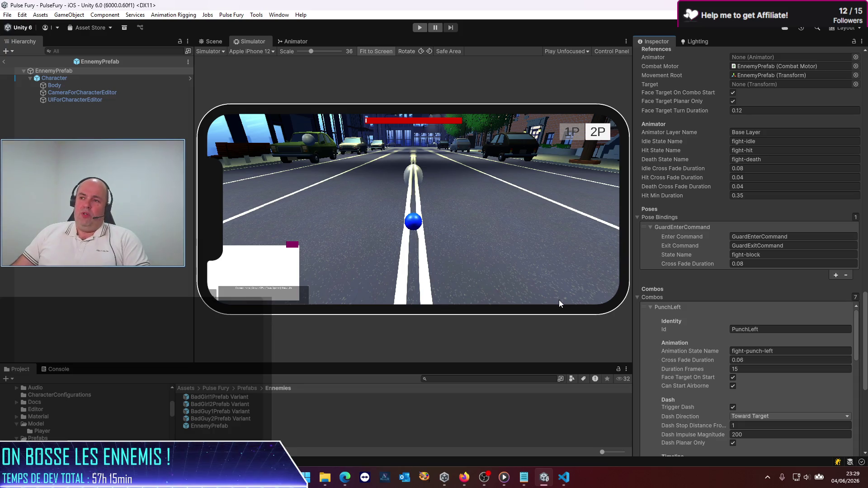
left_click(765, 435)
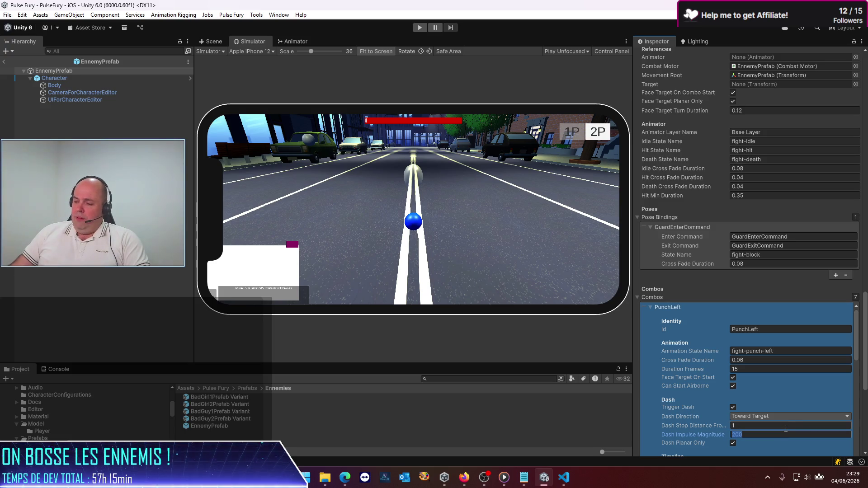
type("20")
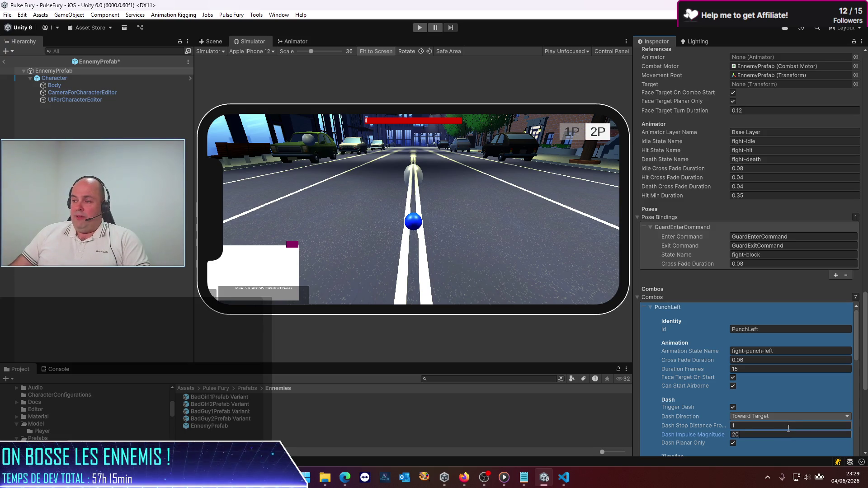
Step: Set PunchRight's Dash Impulse Magnitude to 20, save the prefab, and leave Prefab Mode
scroll(677, 387, "down", 10)
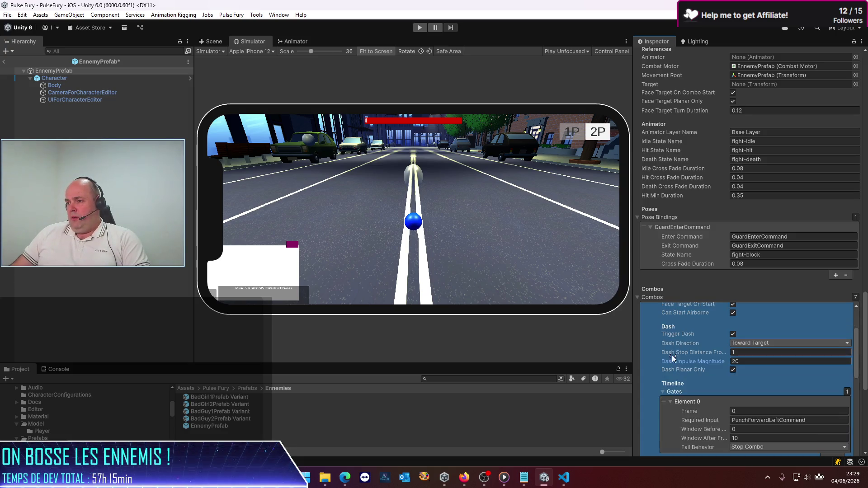
scroll(675, 396, "up", 10)
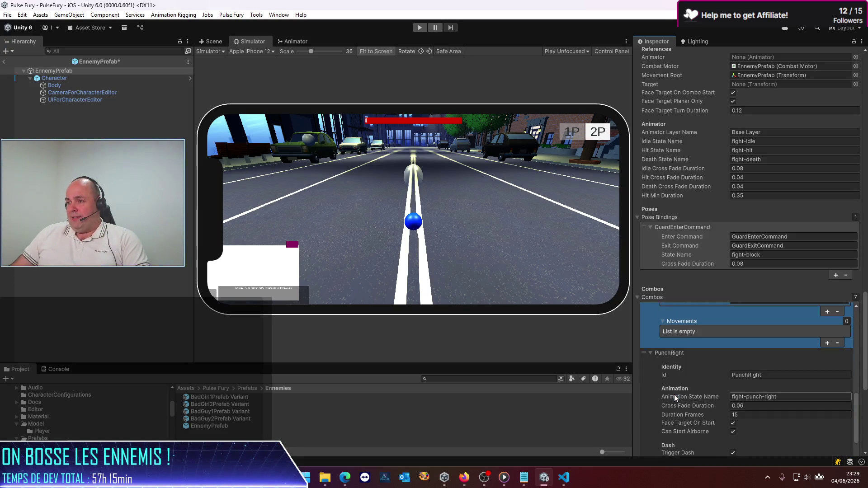
left_click(792, 411)
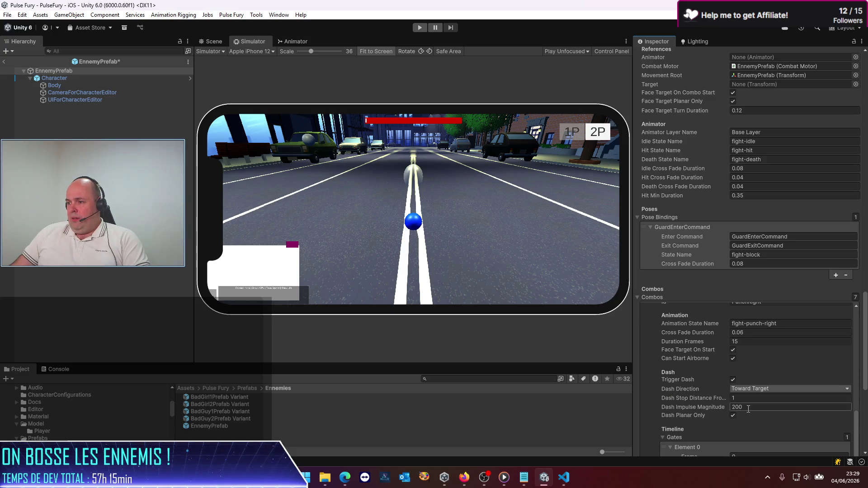
type("20")
key("ctrl+s")
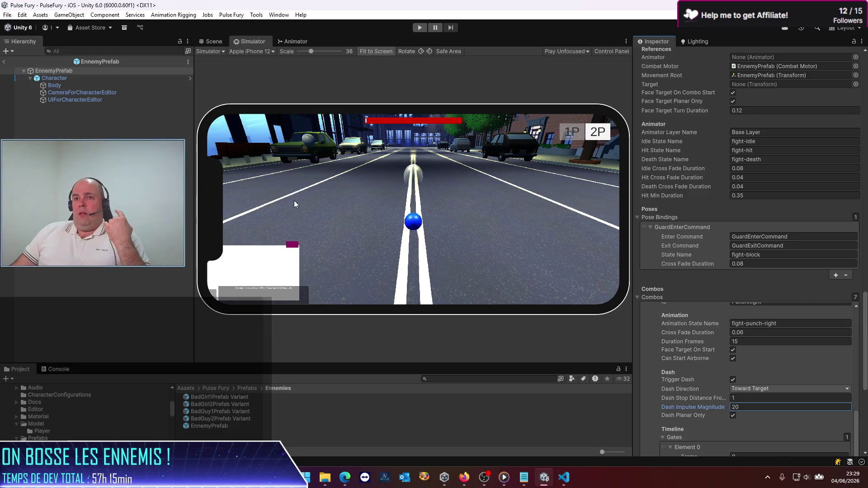
left_click(8, 63)
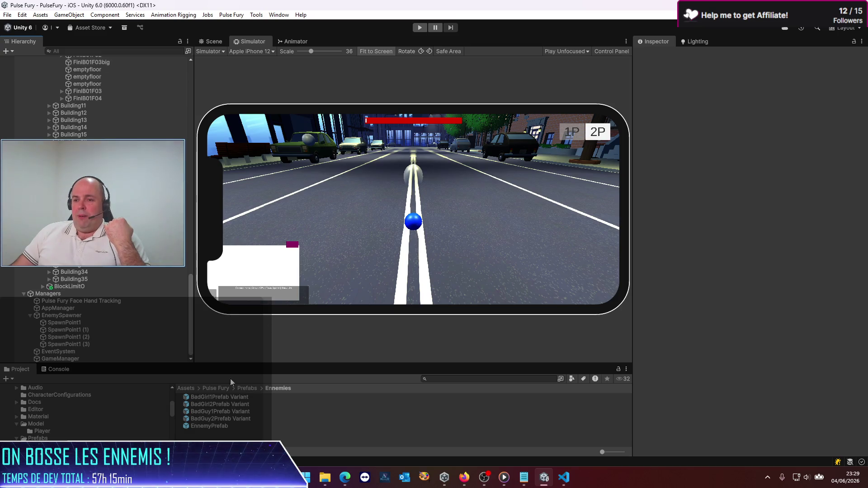
Step: Open PlayerPrefab from the Prefabs folder to check its combos' 200 dash impulse, then return to VS Code
left_click(244, 388)
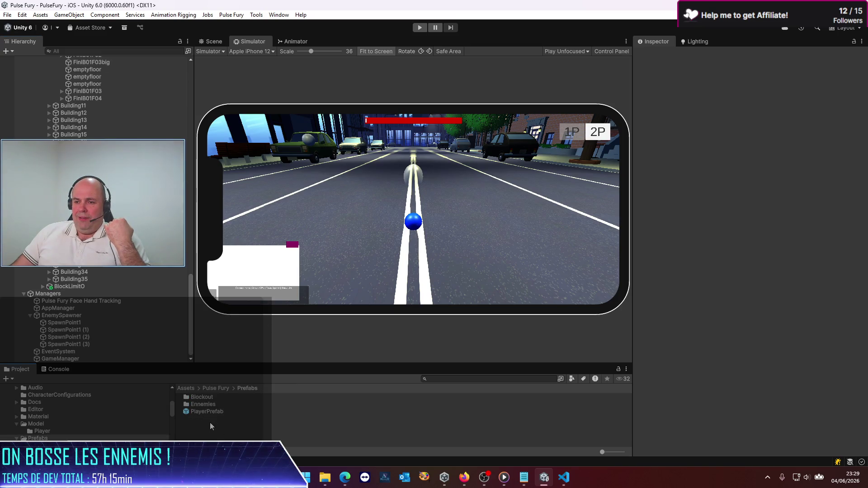
double_click(210, 412)
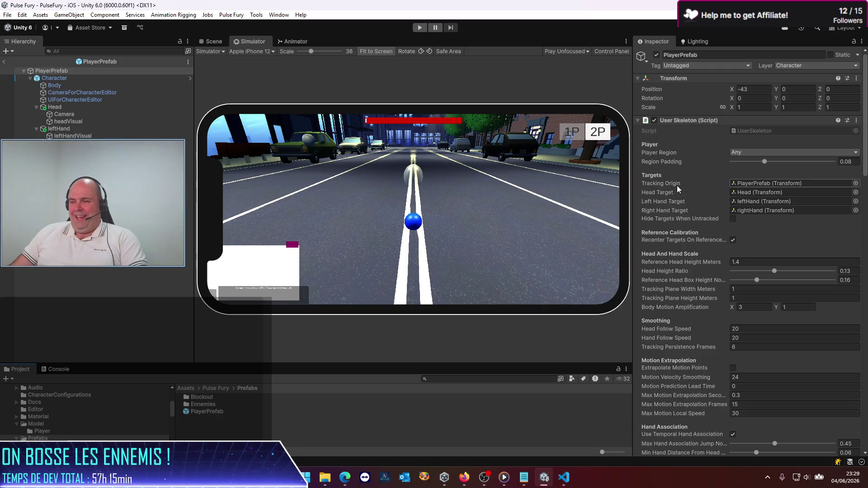
scroll(692, 228, "down", 5)
scroll(693, 229, "down", 15)
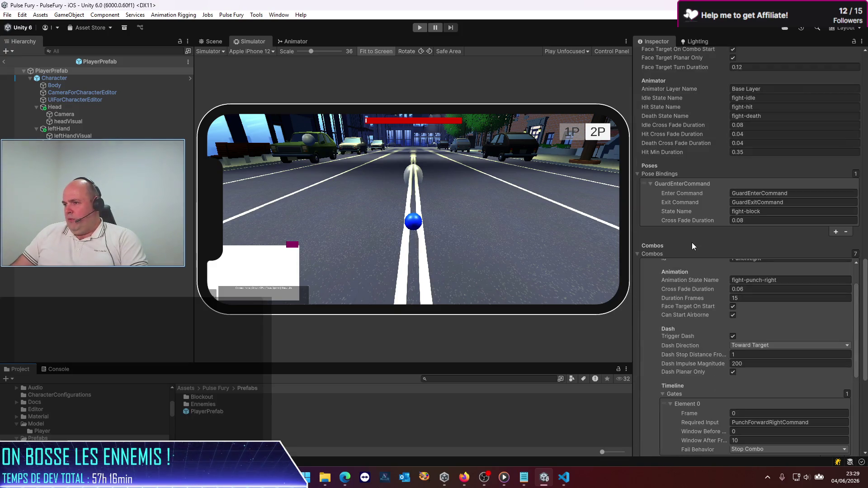
scroll(710, 296, "up", 5)
left_click(706, 289)
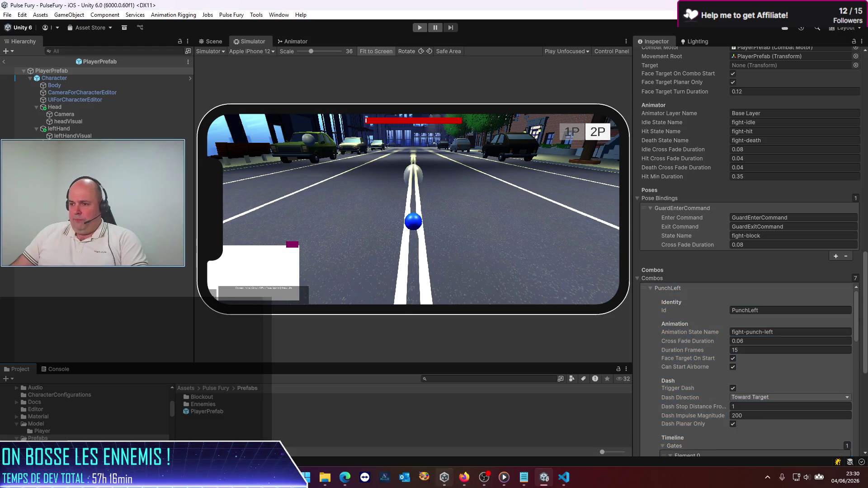
left_click(564, 480)
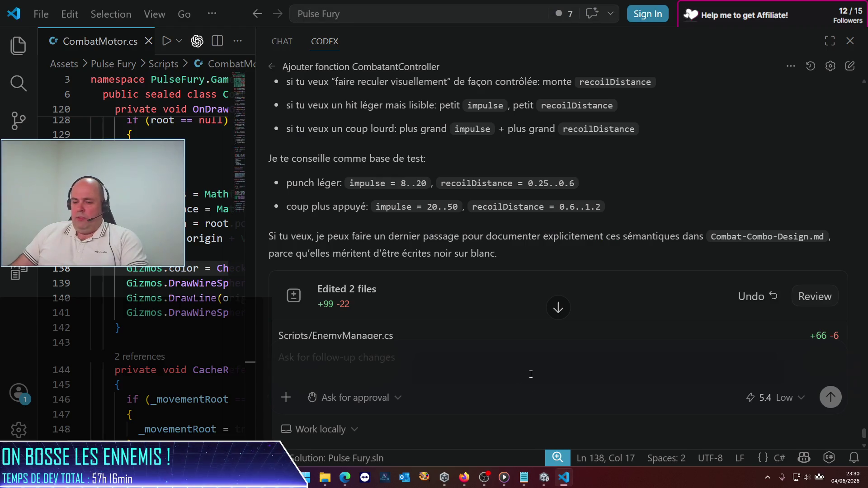
Step: Ask Codex whether Dash Impulse magnitude was handled and who should trigger death animations (enemy and player)
type("est-ce que tu as bien f")
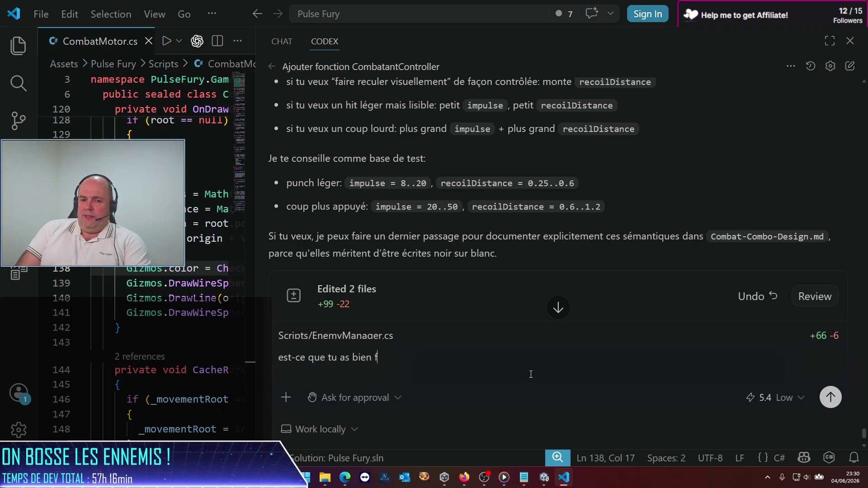
type("ait ça poiur")
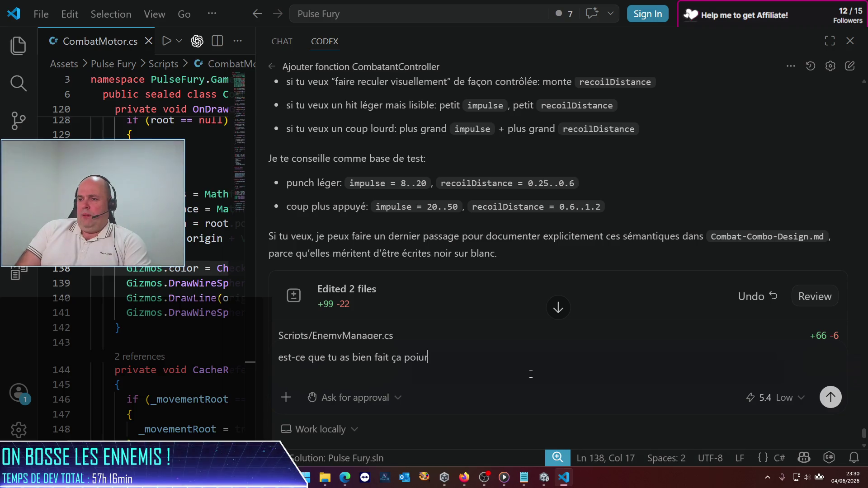
type("DashIm")
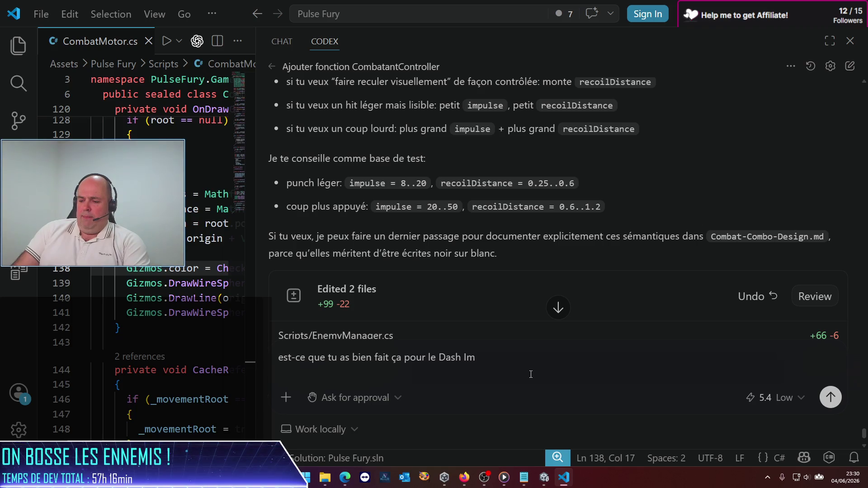
type("ma")
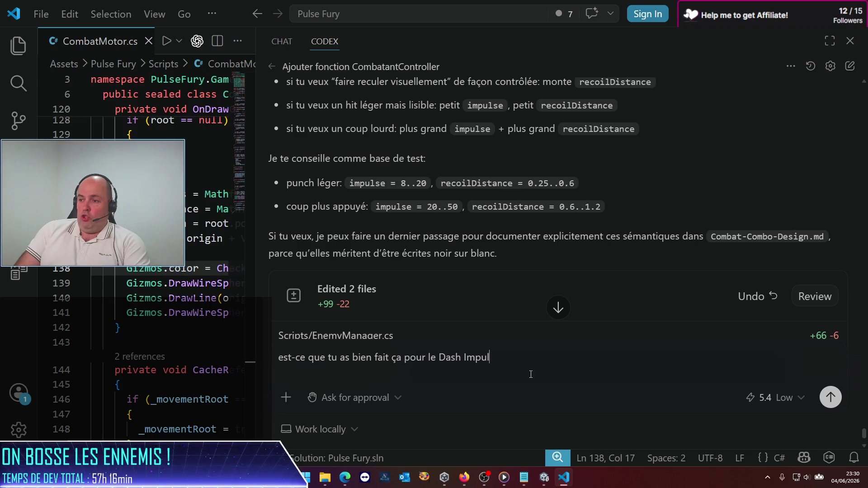
type("agnitudeé")
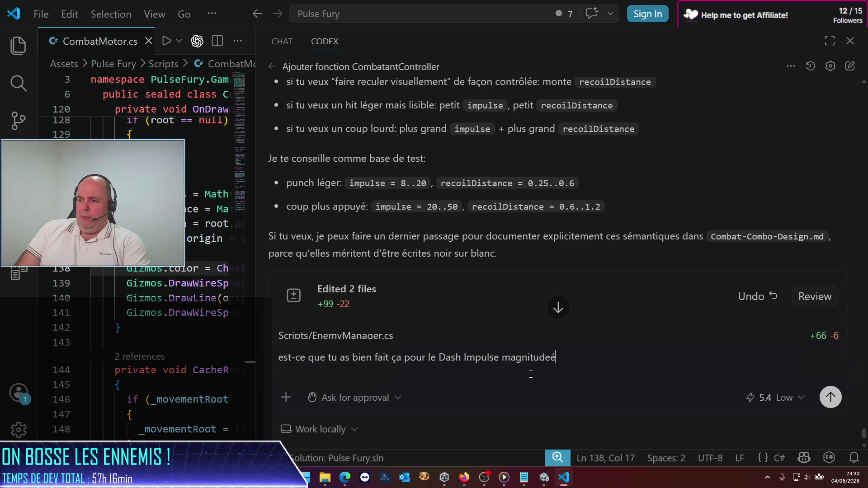
type(" égalem")
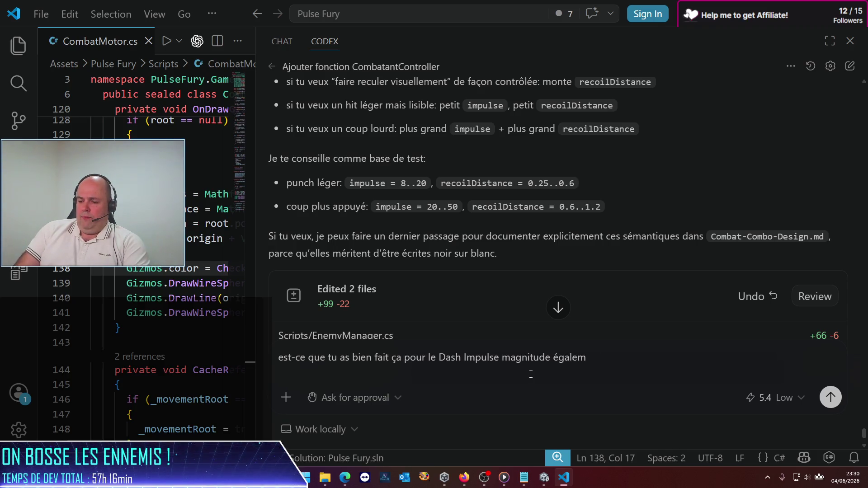
type("ent ? D'autre part,")
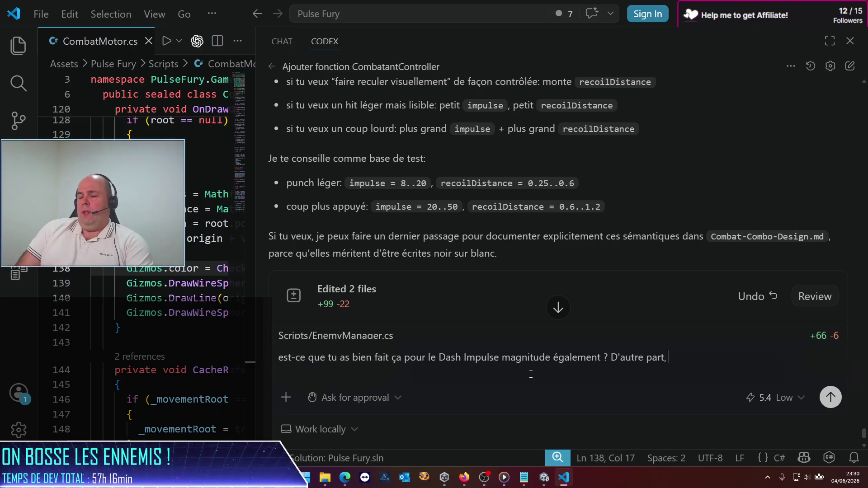
type("qui devrait générer l")
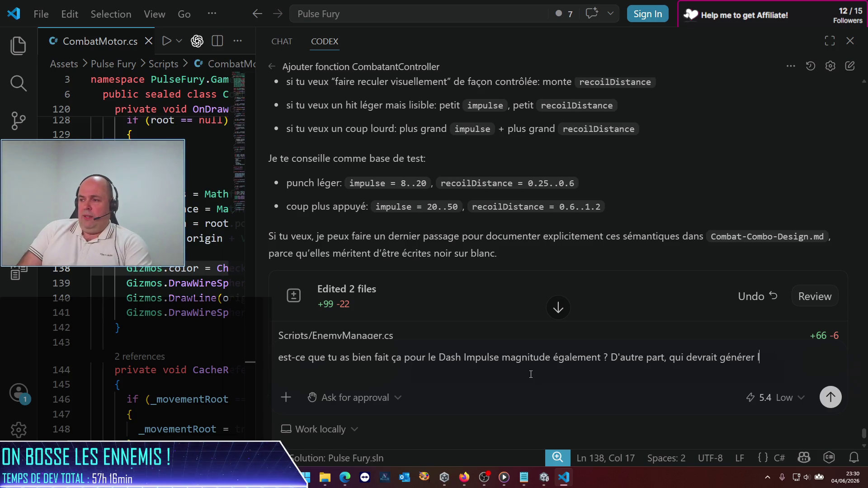
type("'animation d")
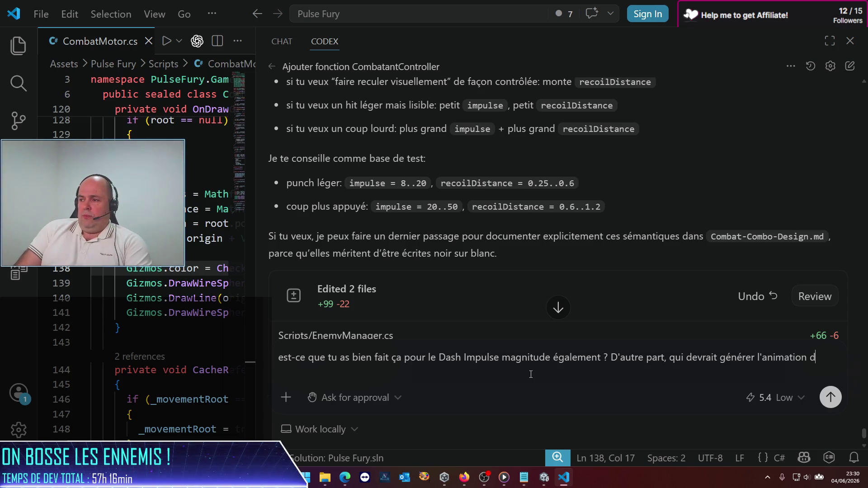
type("e mort ?")
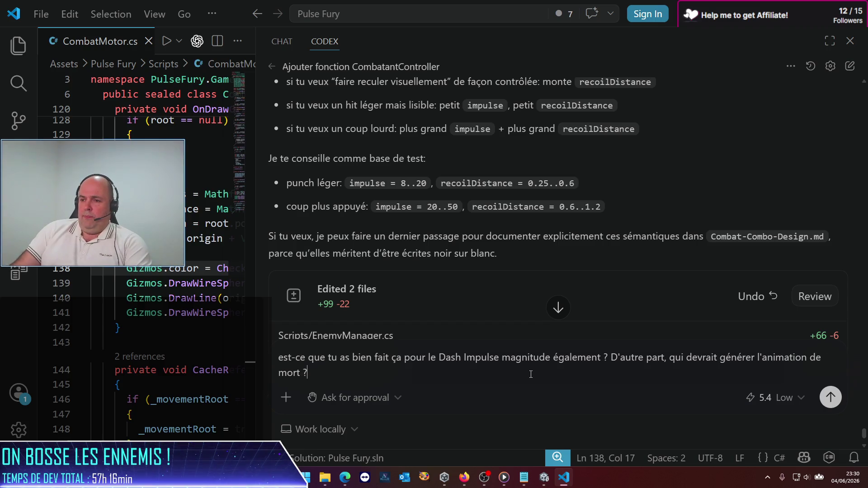
key("BackSpace")
type("(enne")
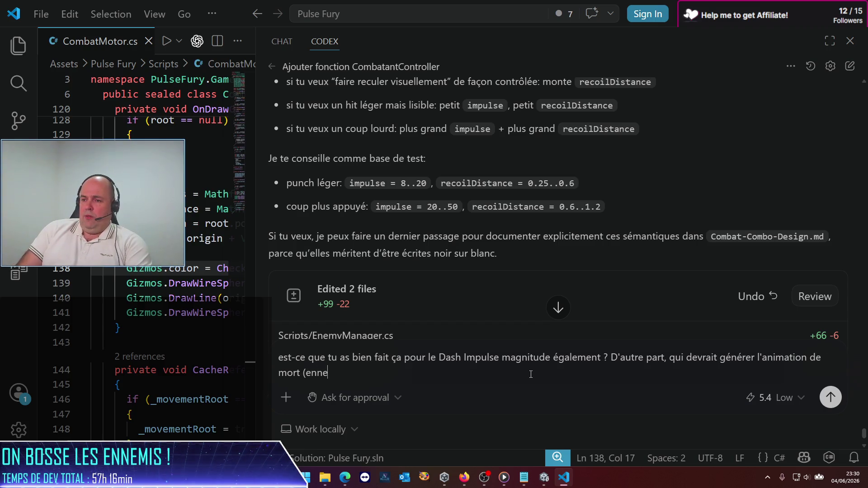
type("mi et joueur) ?")
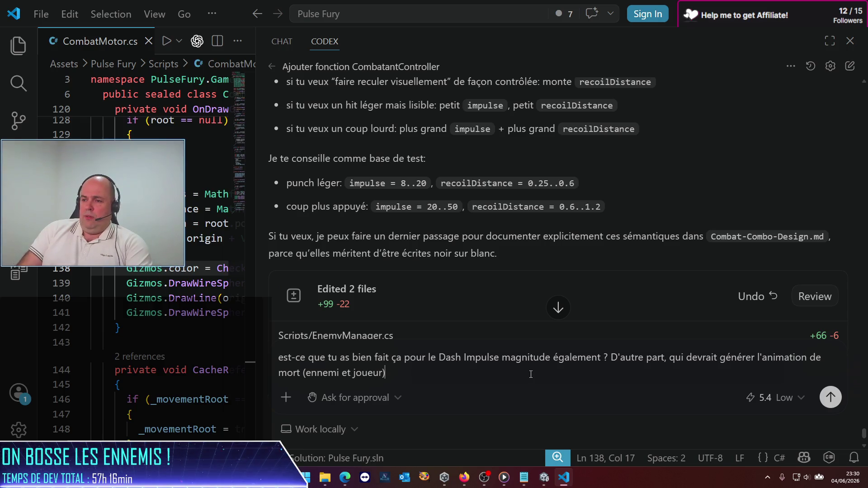
key("Return")
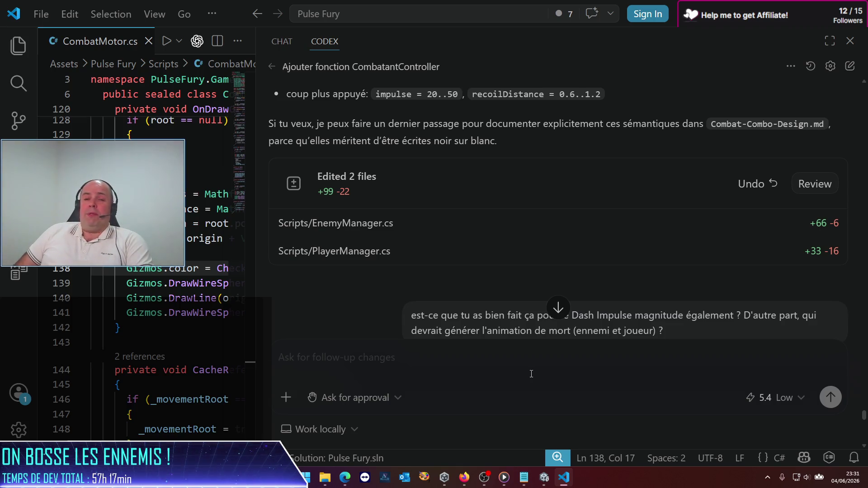
scroll(623, 305, "down", 5)
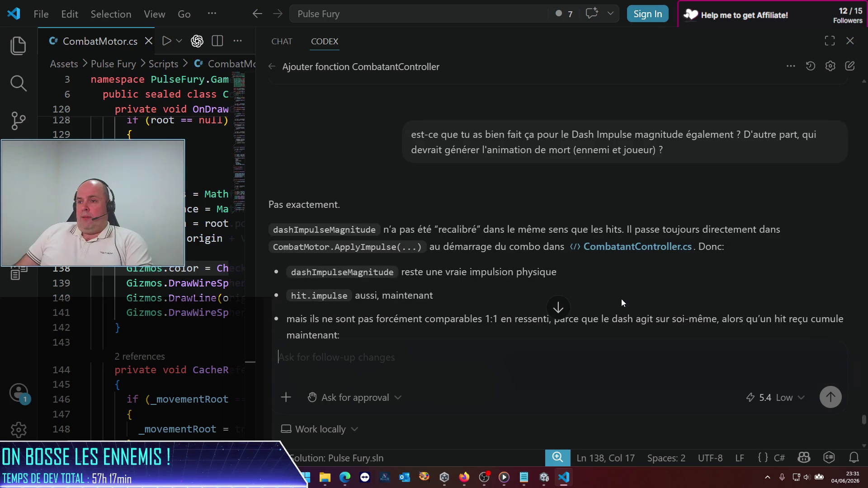
scroll(601, 281, "down", 1)
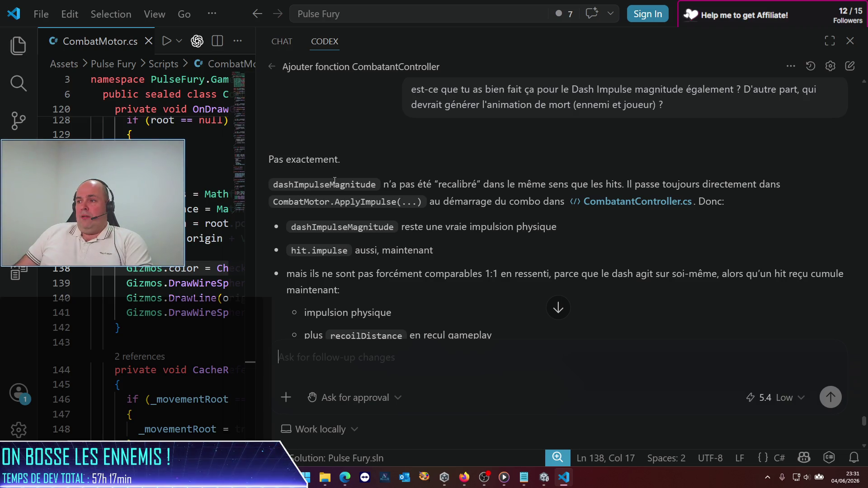
scroll(335, 181, "down", 4)
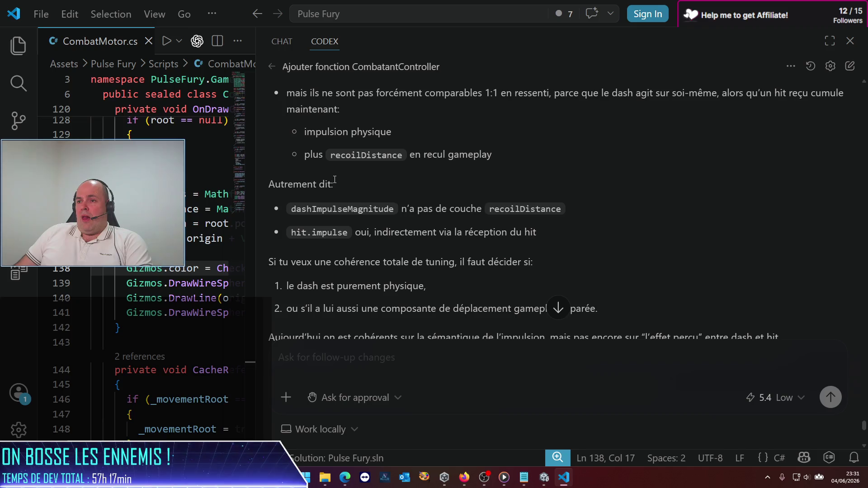
scroll(334, 181, "down", 2)
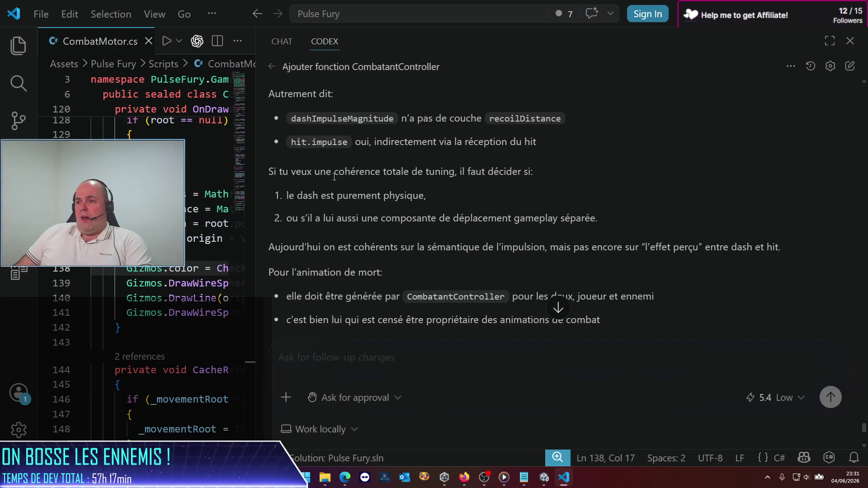
scroll(335, 177, "down", 1)
scroll(334, 177, "down", 1)
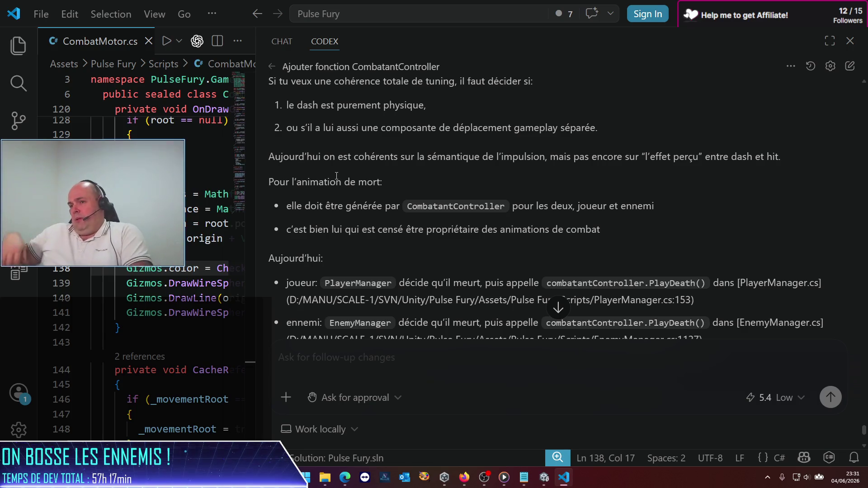
scroll(367, 158, "down", 5)
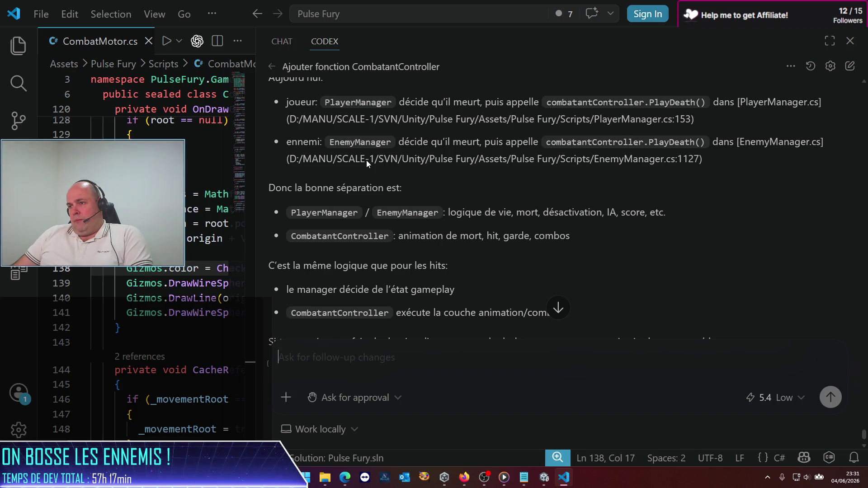
scroll(366, 160, "down", 2)
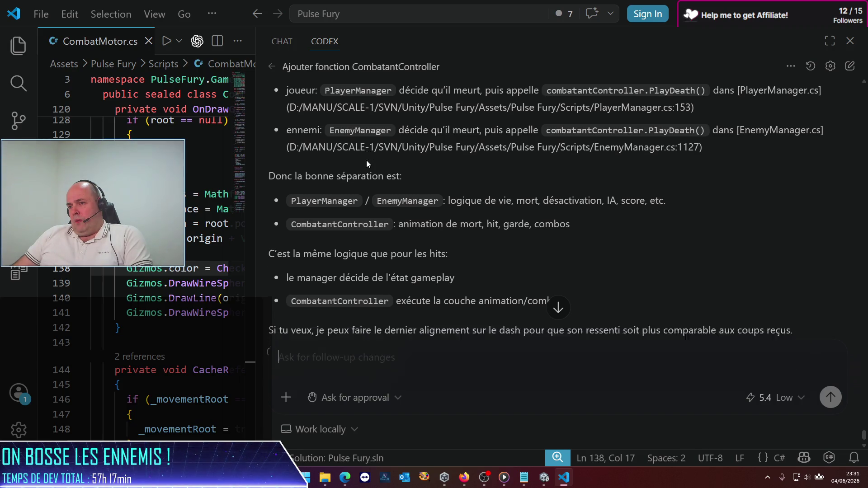
type("sauf que pu")
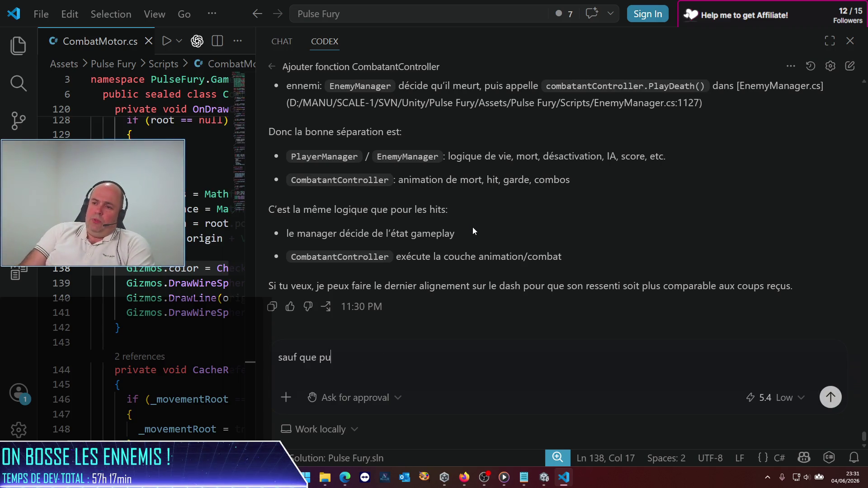
Step: Draft and then erase a follow-up in the Codex box, then bring Unity forward
key("BackSpace")
type("our le déce")
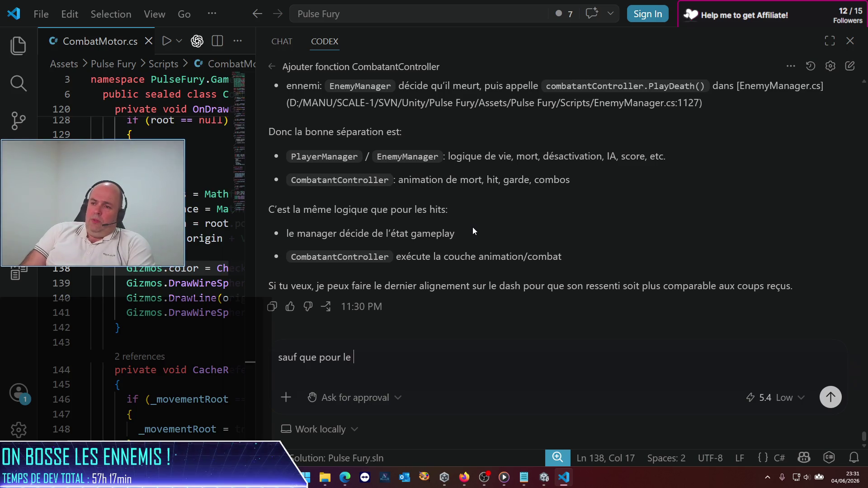
key("BackSpace")
key("BackSpace")
type("cle")
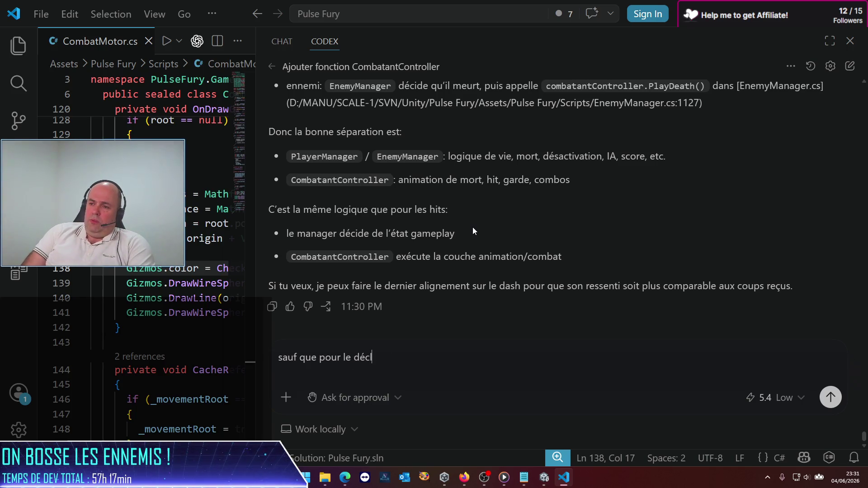
key("BackSpace")
key("BackSpace")
key("BackSpace")
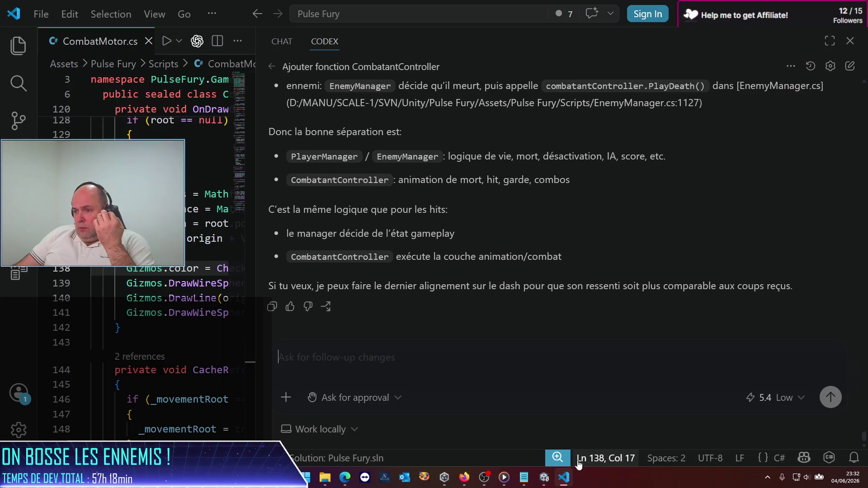
left_click(542, 478)
scroll(725, 237, "up", 5)
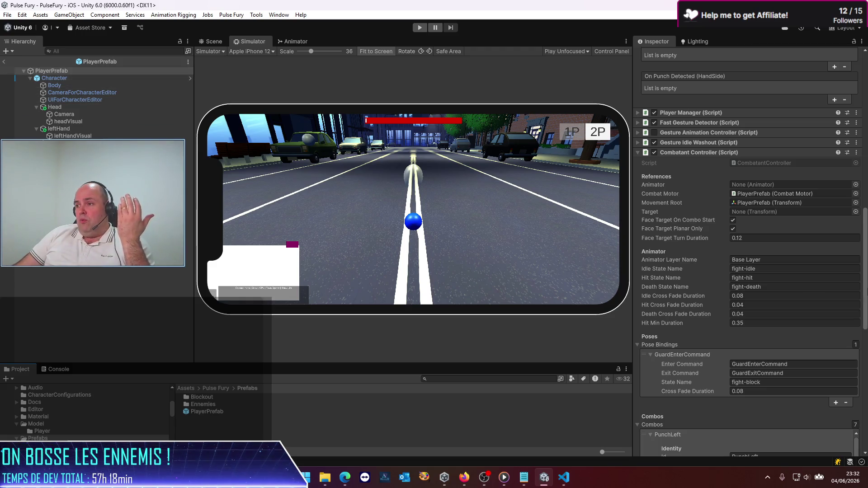
Step: Review PlayerPrefab's Combatant Controller settings, then start a Codex reply about the controller's role
scroll(753, 313, "down", 5)
scroll(696, 305, "down", 8)
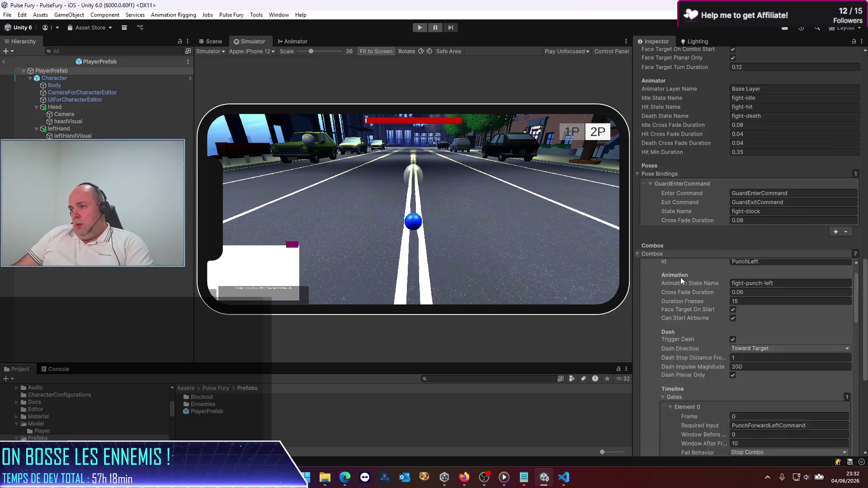
scroll(706, 317, "up", 10)
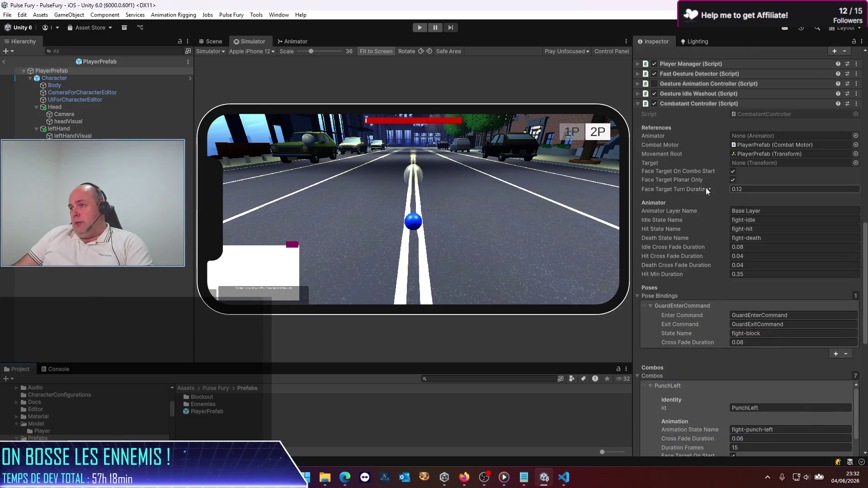
scroll(686, 276, "down", 3)
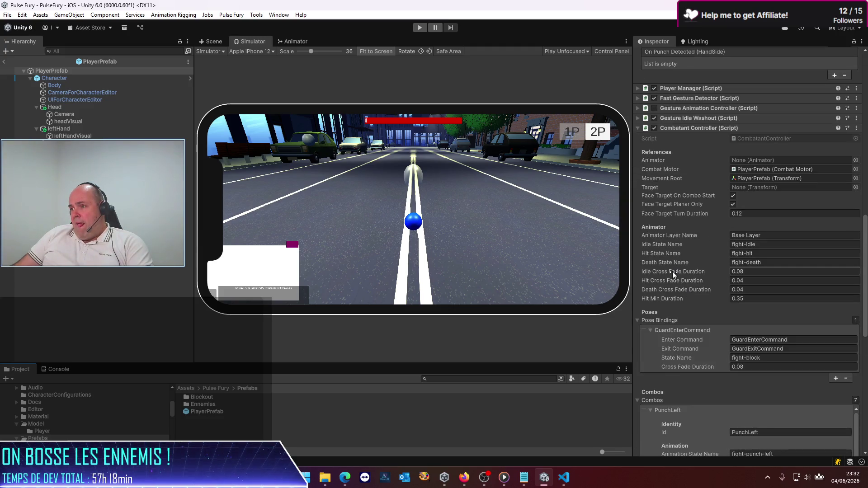
key("alt+Tab")
type("se ")
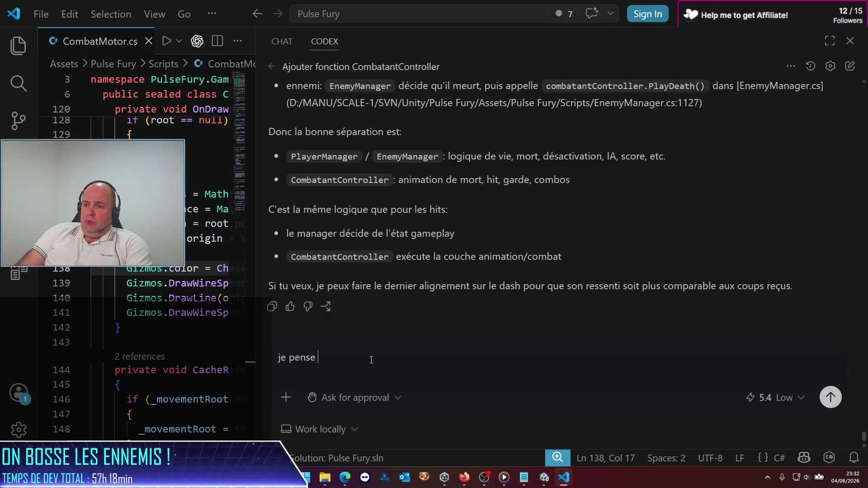
type("que le controleur ")
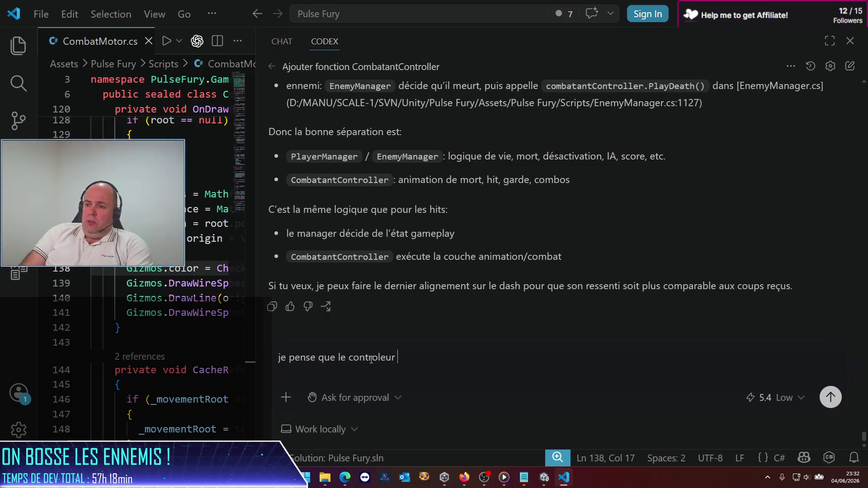
type("doit reste")
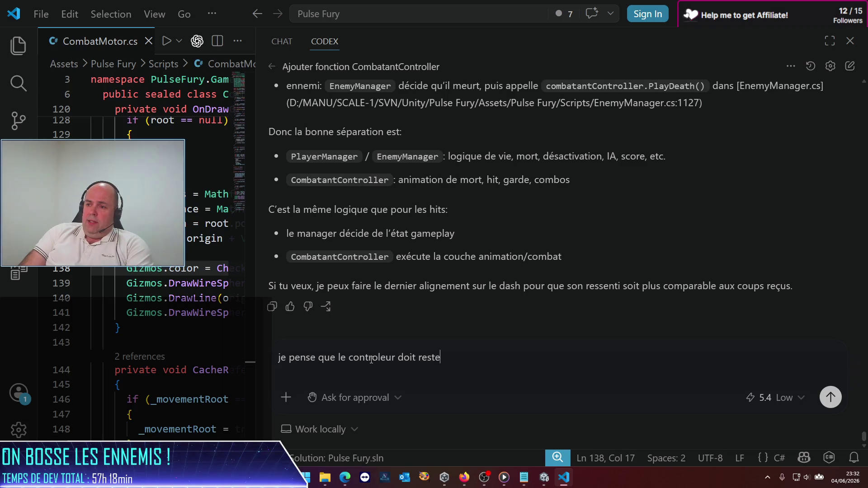
type("r un col")
Step: Write that CombatController should stay focused on combat movement, since characters have other non-combat animations
key("BackSpace")
key("BackSpace")
key("BackSpace")
type("Com")
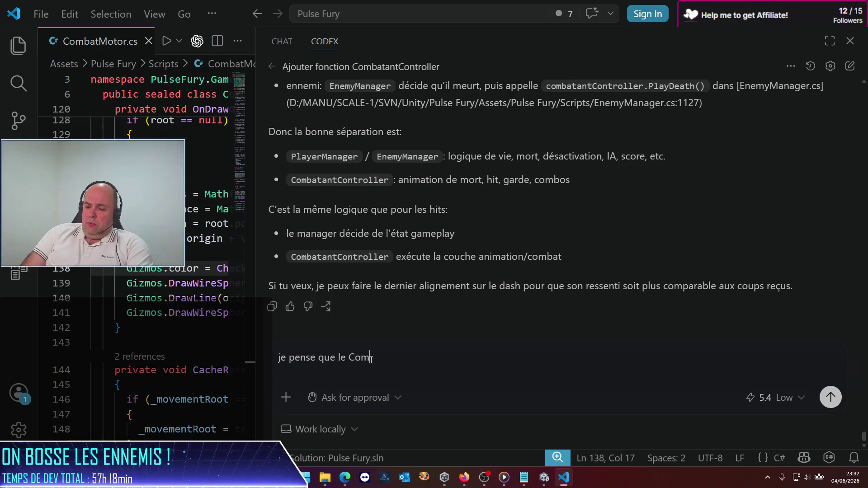
type("batControler")
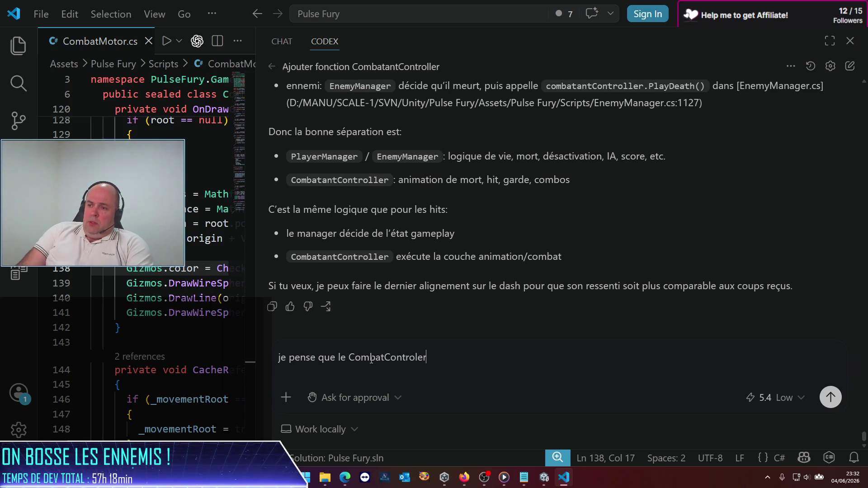
type(" doit rest")
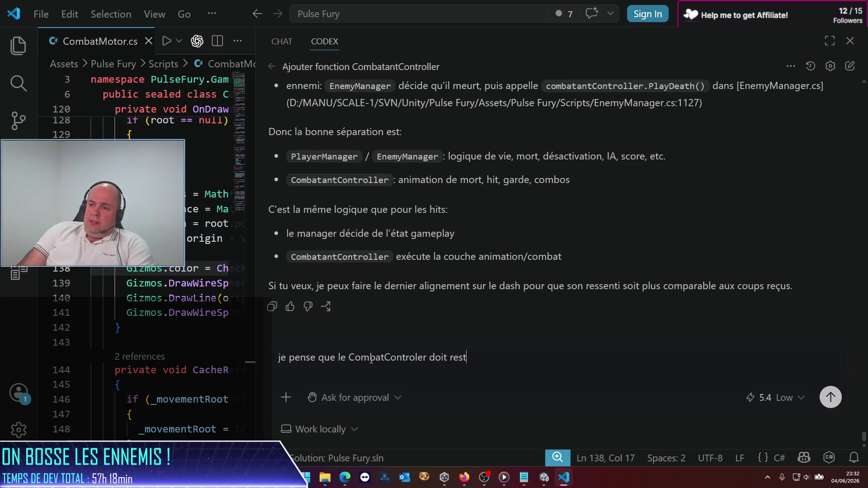
type("er f")
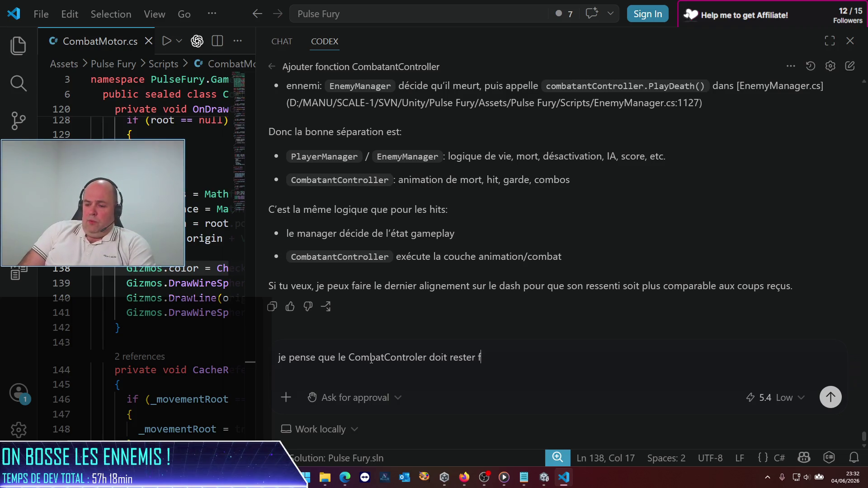
type("ocus sur la gestion des mi")
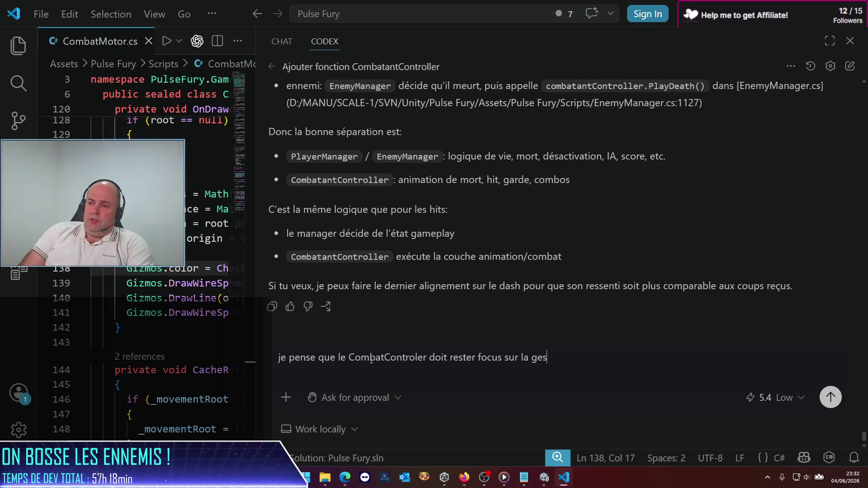
key("BackSpace")
type("ouvement e")
key("BackSpace")
type("de comba")
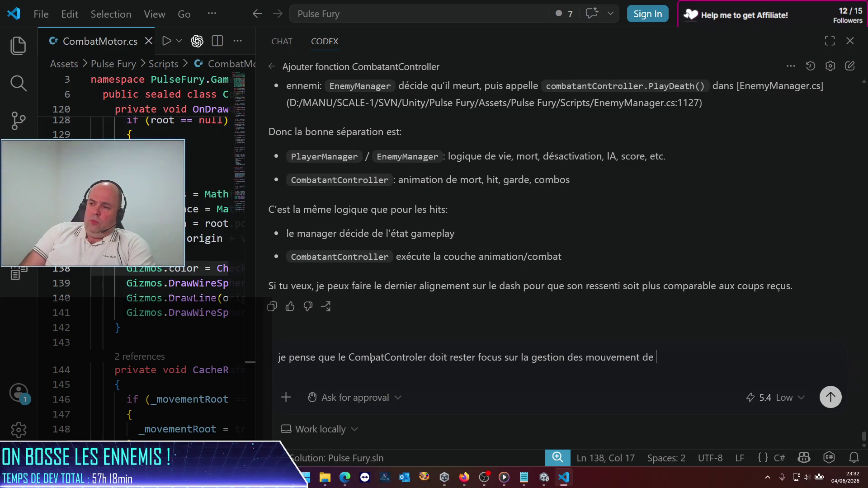
type("Mer")
key("BackSpace")
key("BackSpace")
key("BackSpace")
key("BackSpace")
key("BackSpace")
type("t Mer")
key("BackSpace")
key("BackSpace")
key("BackSpace")
type("Les persourontbien d'autres")
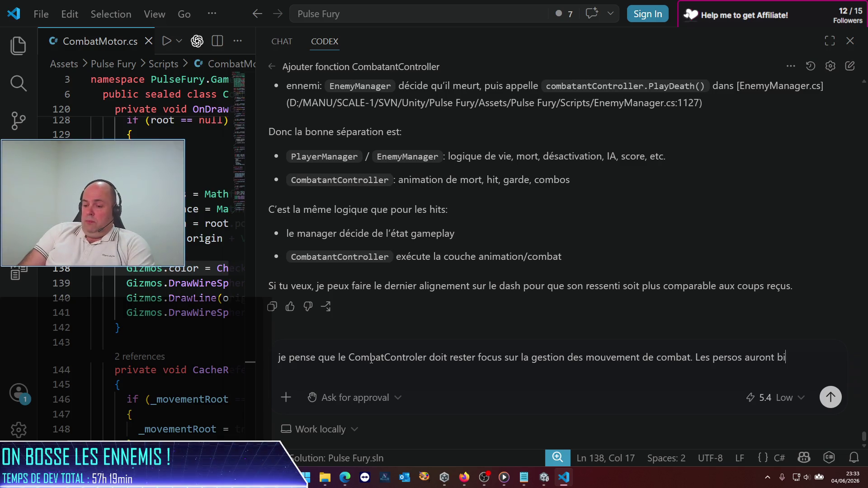
type(" an")
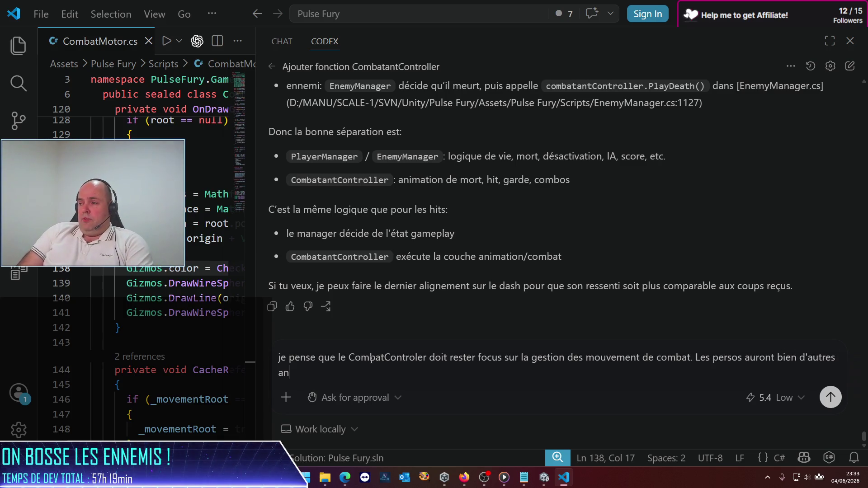
type("imations non liées au com")
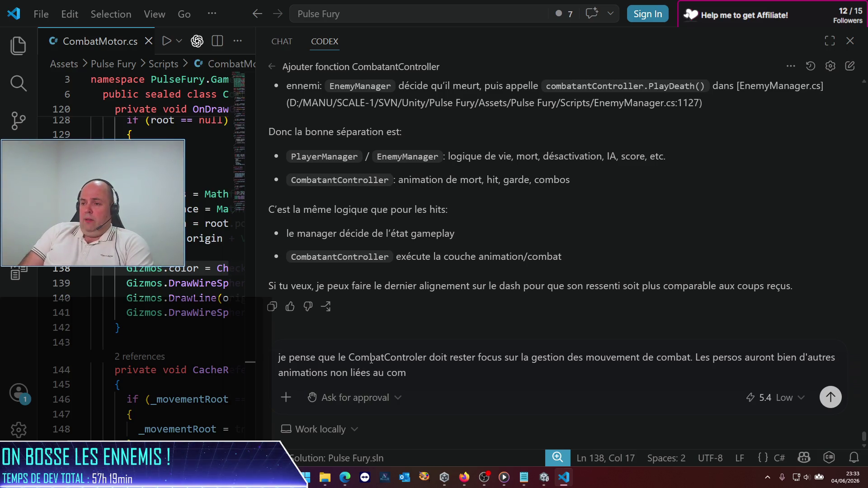
type("ba")
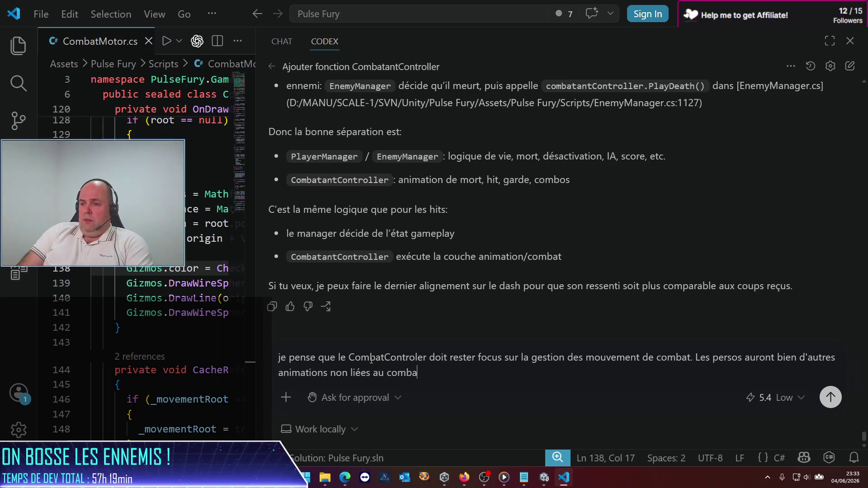
type("t, je dois pouv")
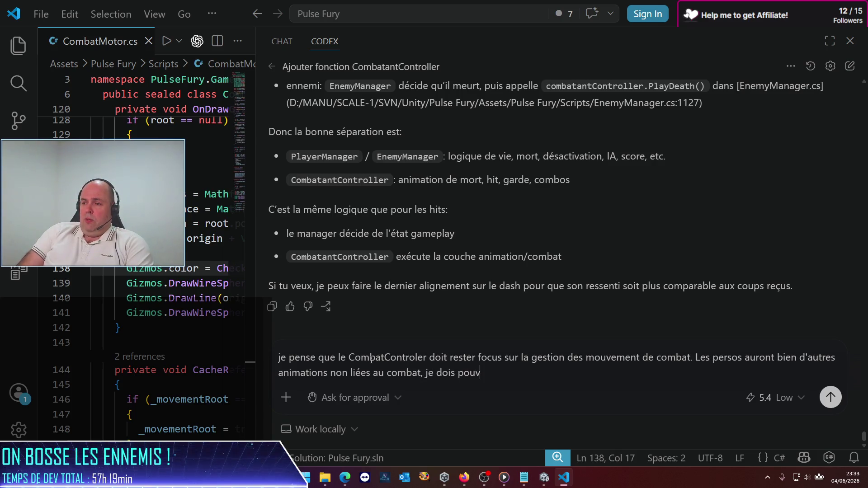
type("oir les utilise")
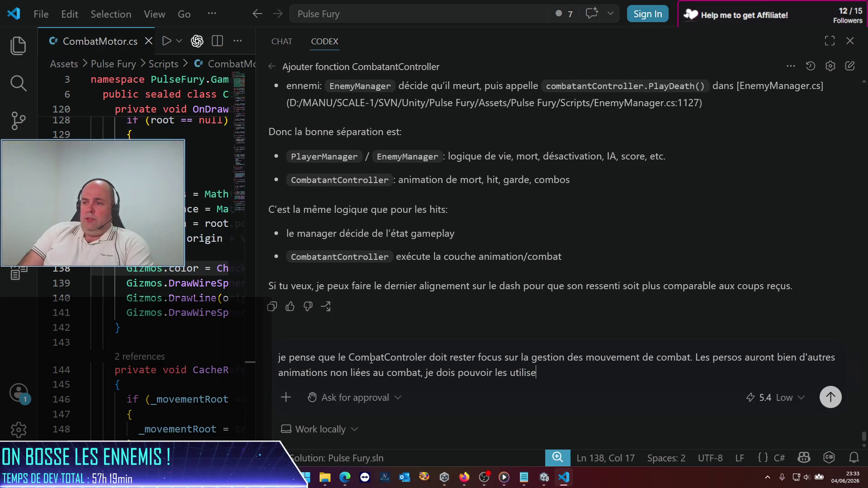
type("r ailleurs")
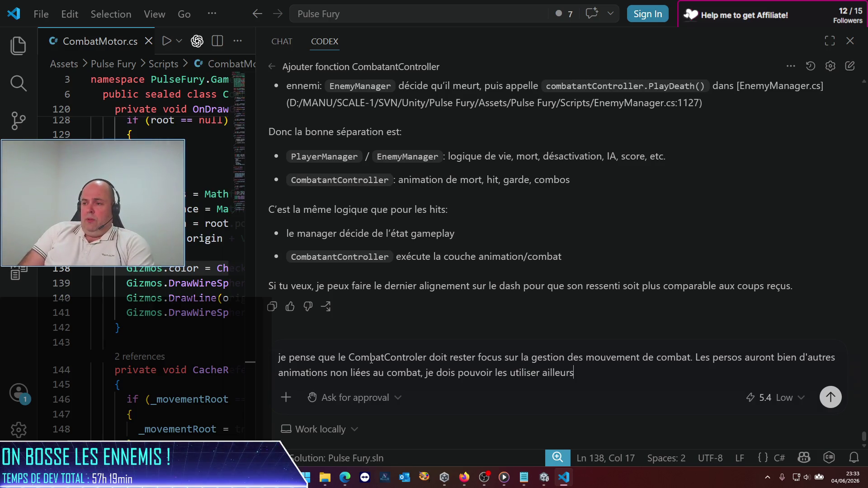
type(" donc je garderai la mort dans Player")
Step: Ask Codex to restore death handling in PlayerManager and EnnemyManager, as characters currently stop moving at 0 PV
key("BackSpace")
key("BackSpace")
key("BackSpace")
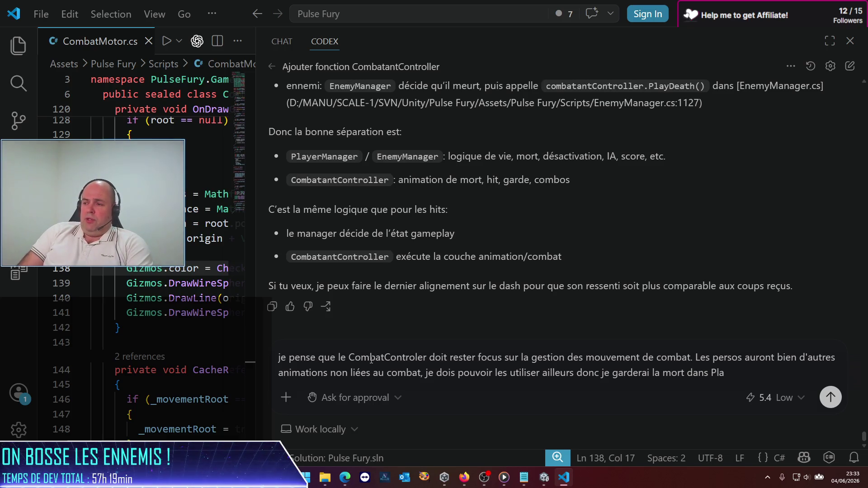
type("yer")
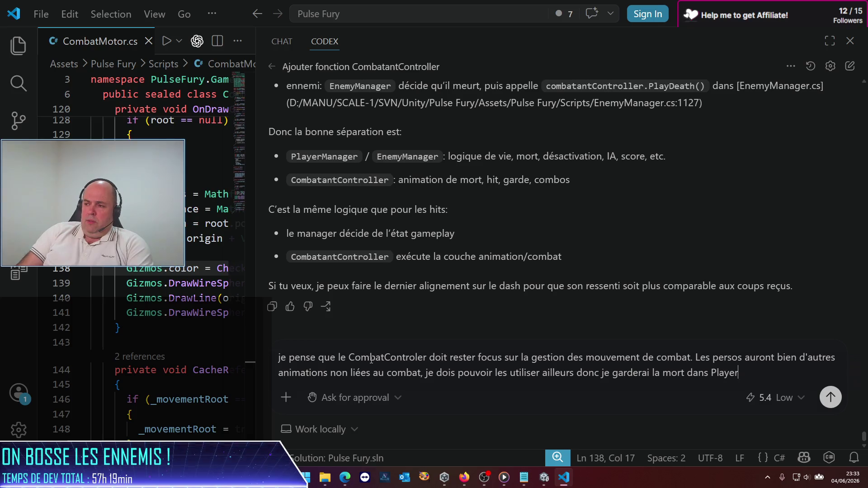
type("Manag")
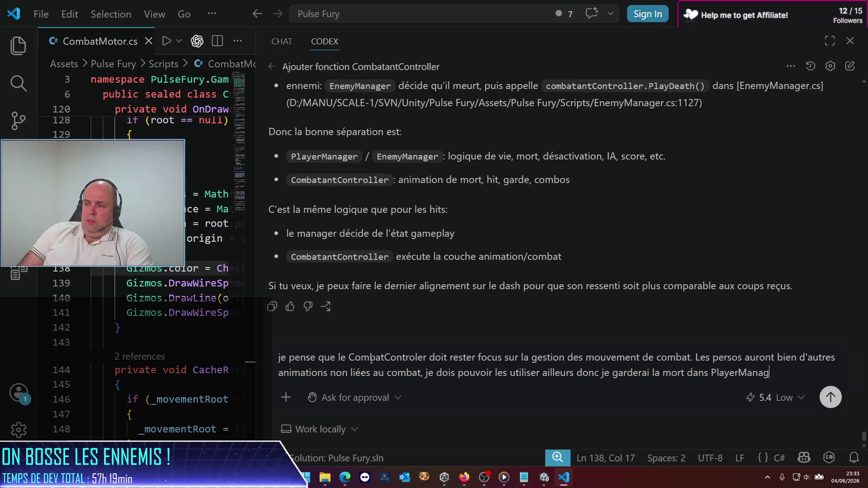
type("er et/ou Ennem")
key("BackSpace")
key("BackSpace")
key("BackSpace")
type("EnnemyManager.")
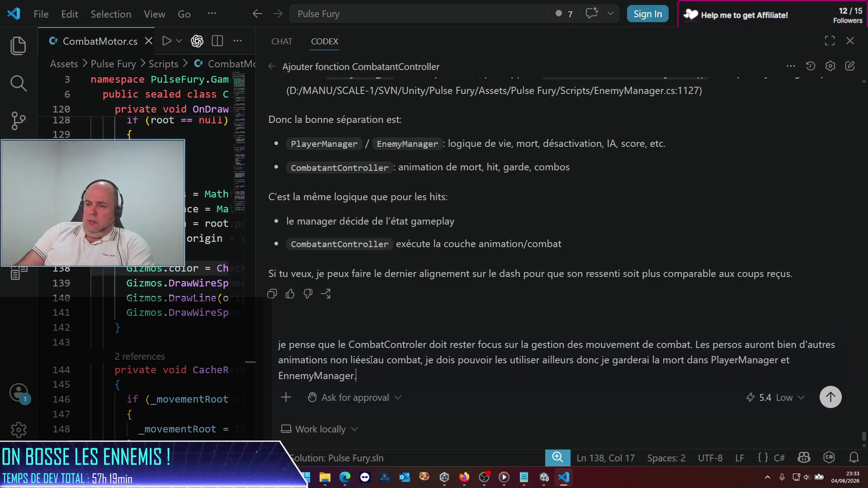
type("Peux-tu ")
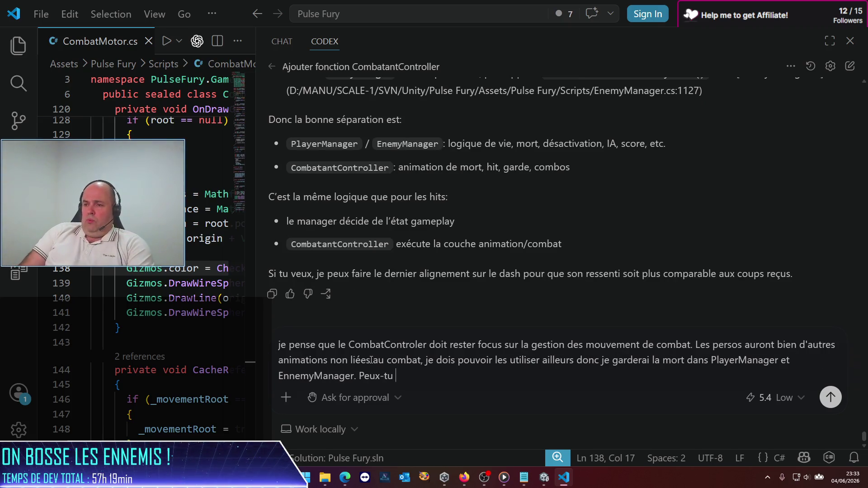
type("la ")
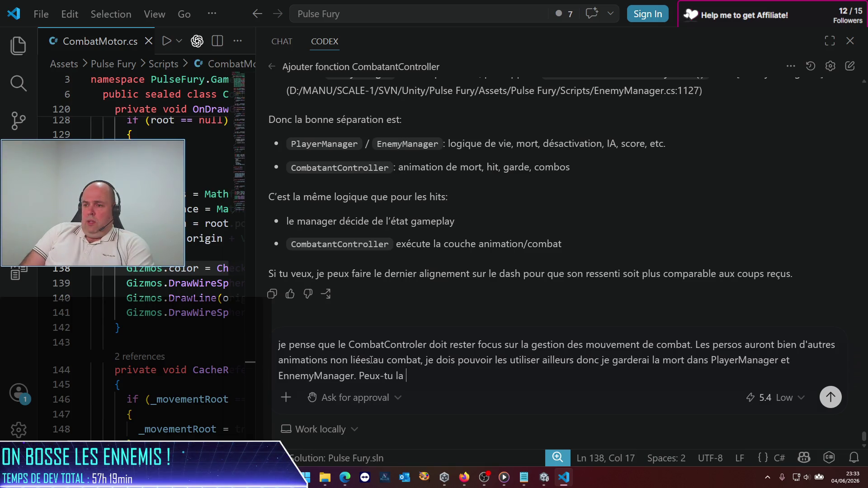
type("remettr")
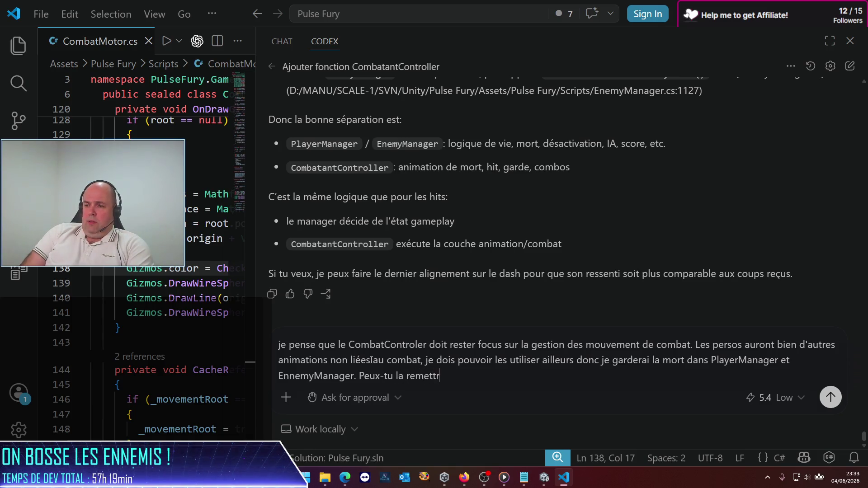
type("e en place")
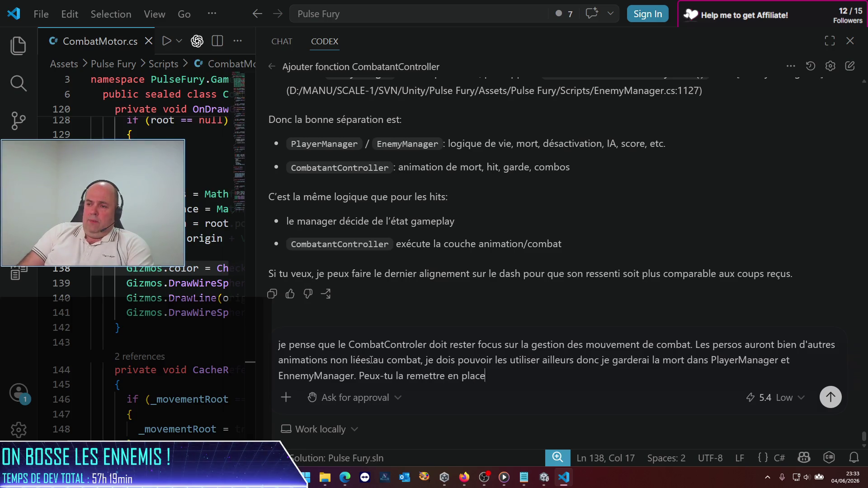
type(", car à ")
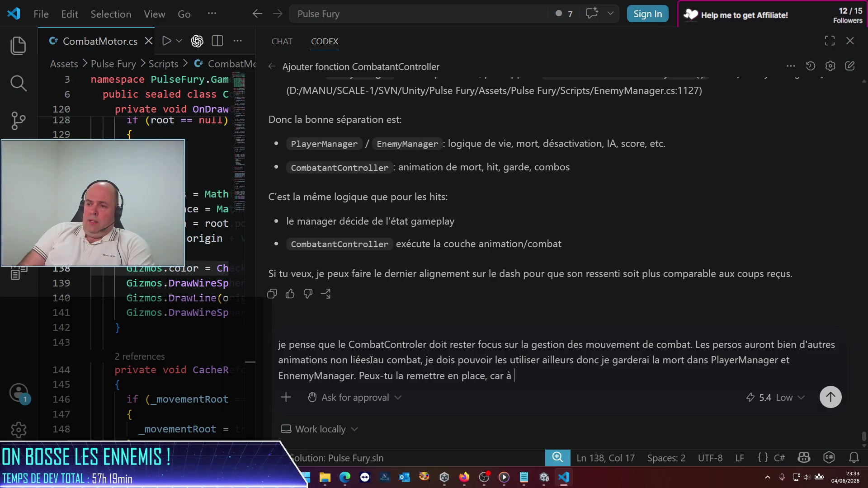
key("BackSpace")
key("BackSpace")
type("là ")
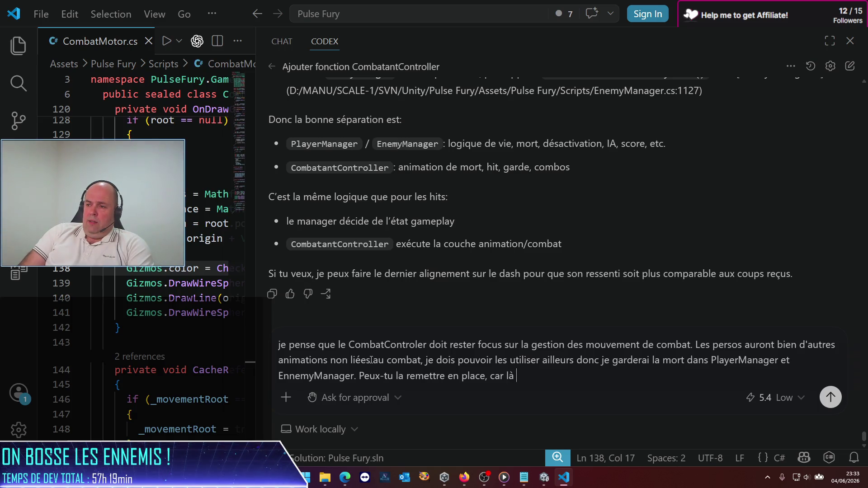
type("les persos")
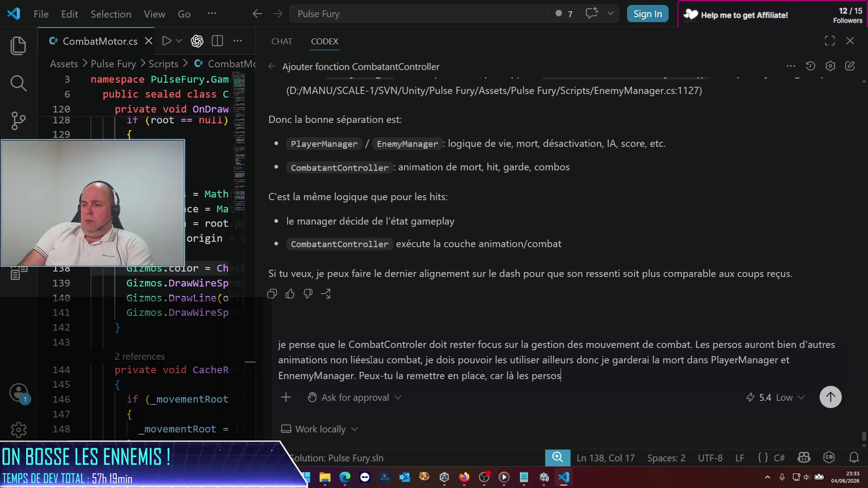
type(" ne bougent")
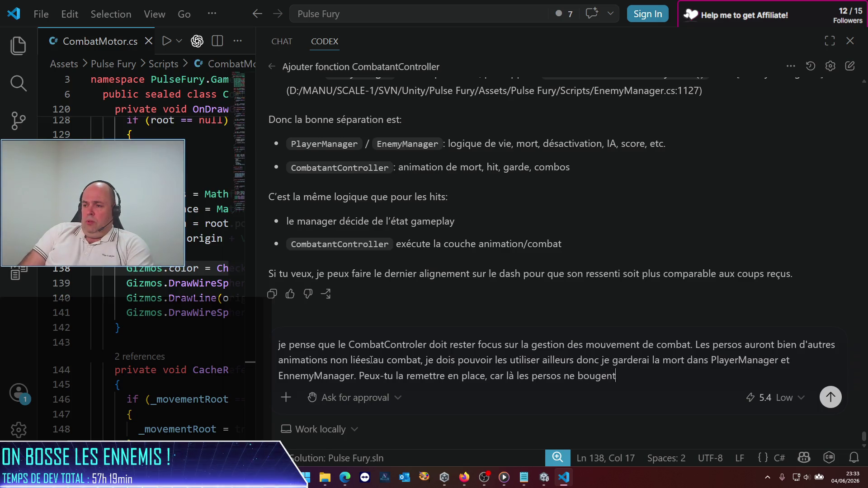
type(" plus qu")
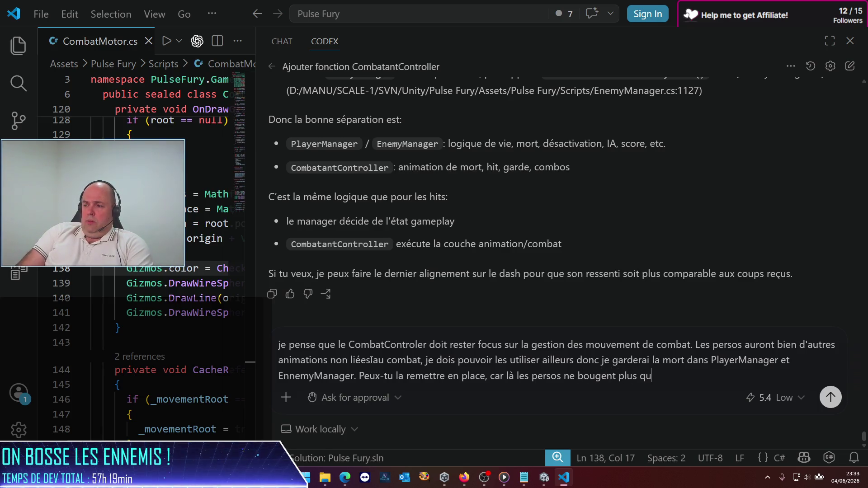
type("and ils n'ontpl")
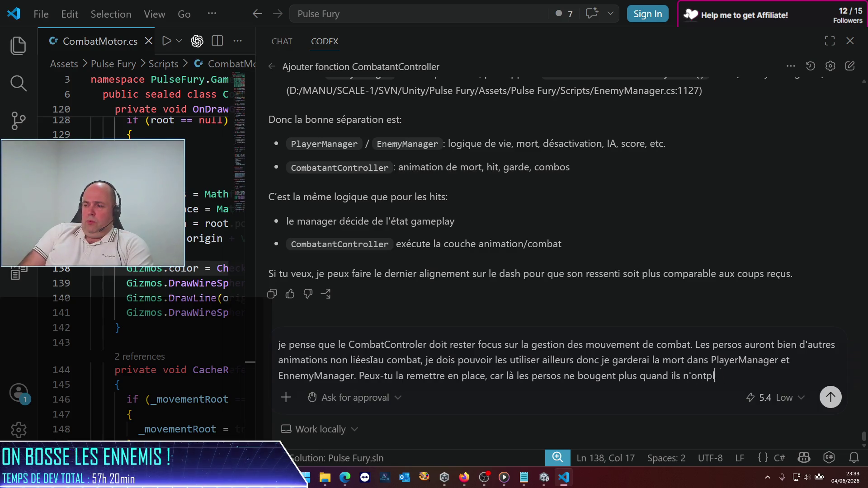
type(" plus de PC.")
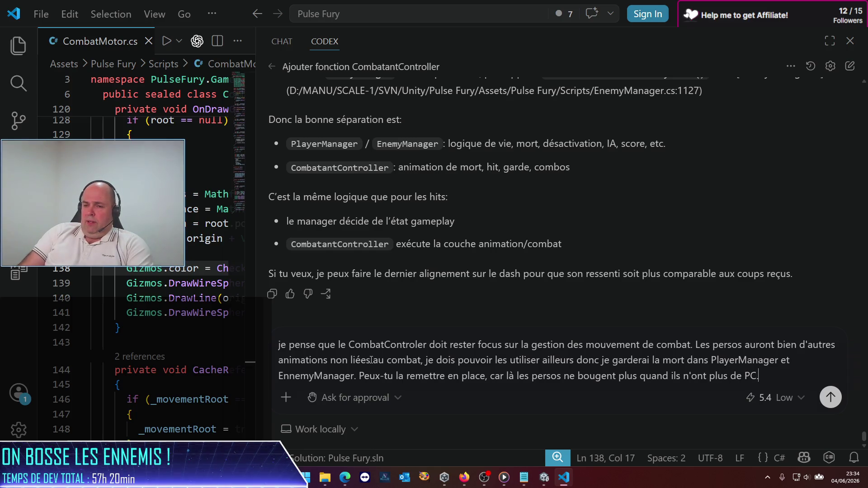
key("BackSpace")
type("V.")
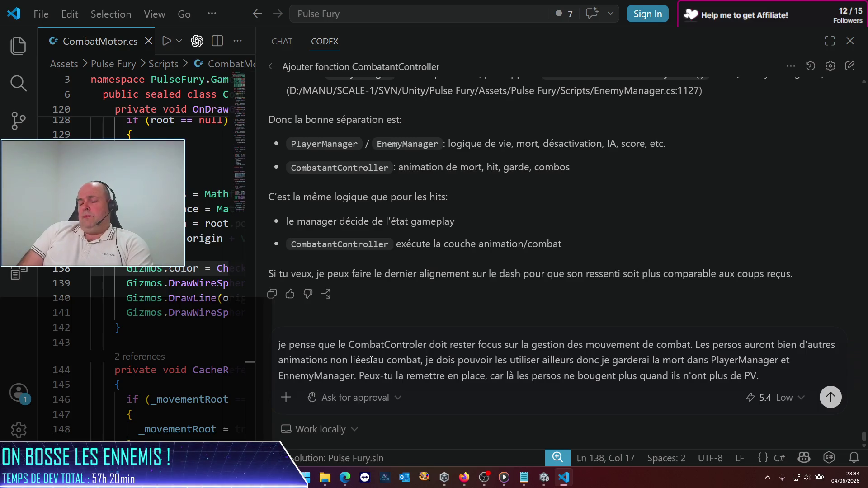
Step: Also request that the dash Impulse be made physical, and send the message
type(" De plus, ")
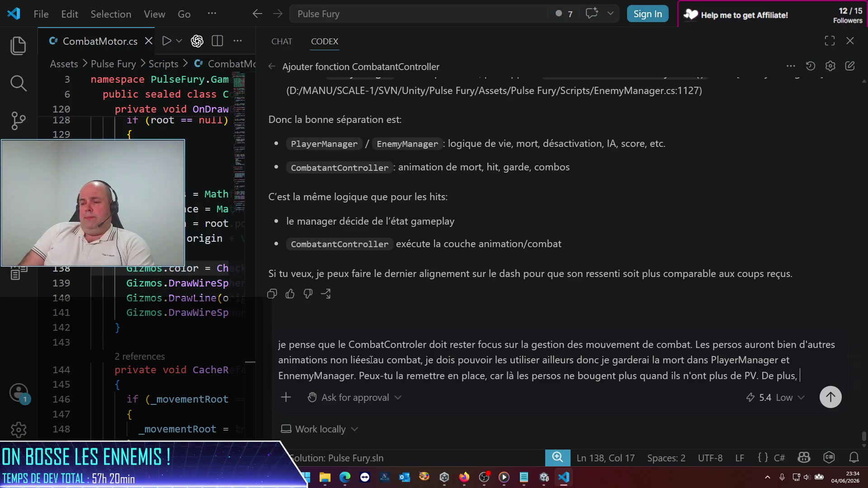
type("je veux ")
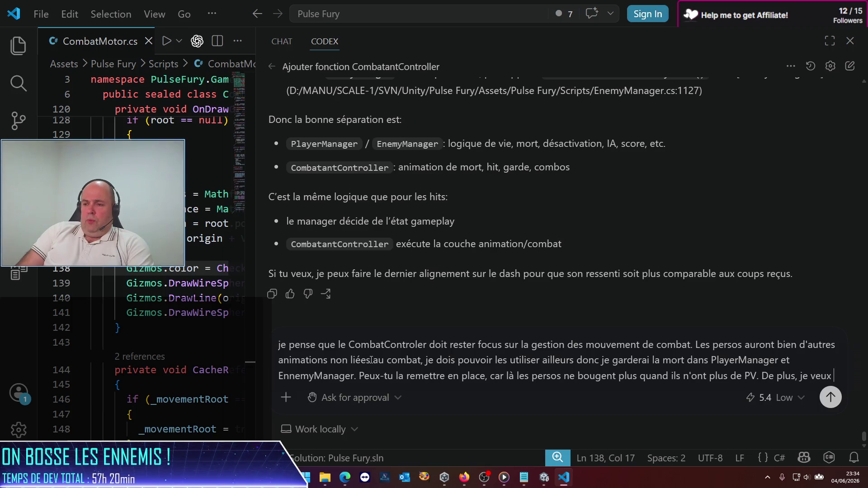
type("bien que tu")
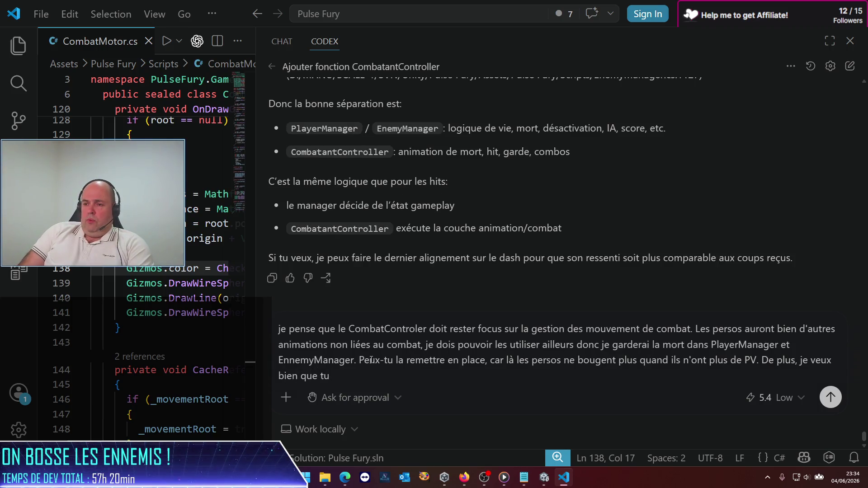
type(" fix")
key("BackSpace")
key("BackSpace")
key("BackSpace")
type("corrig")
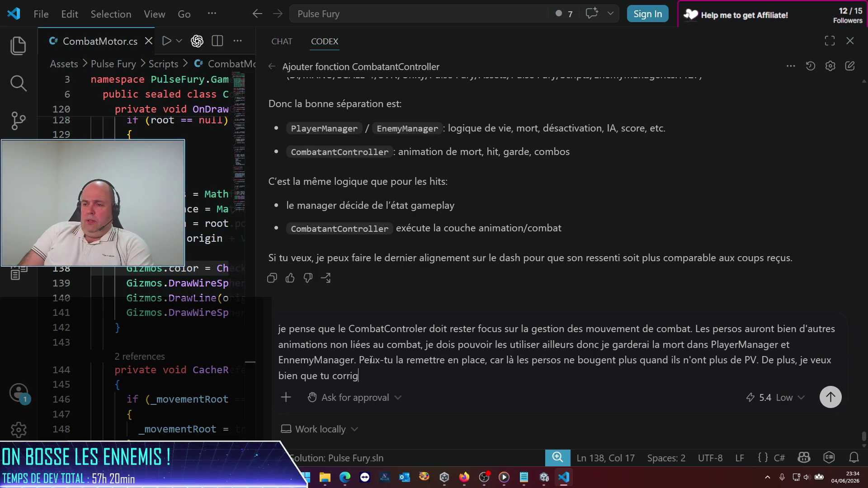
type("es le dash")
type(" Imp")
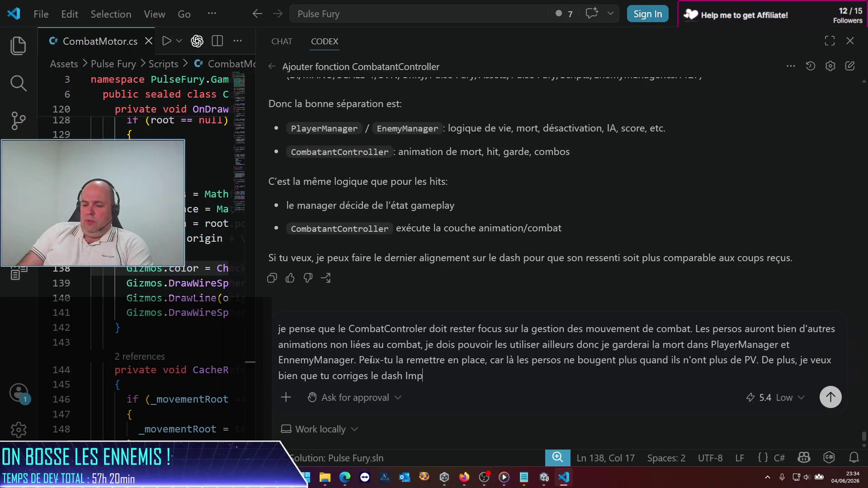
type("uls")
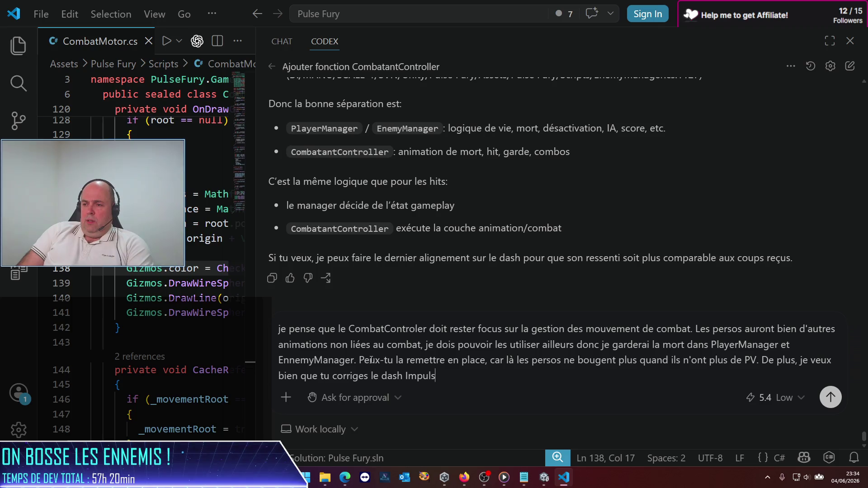
type("e pour qu'il soit")
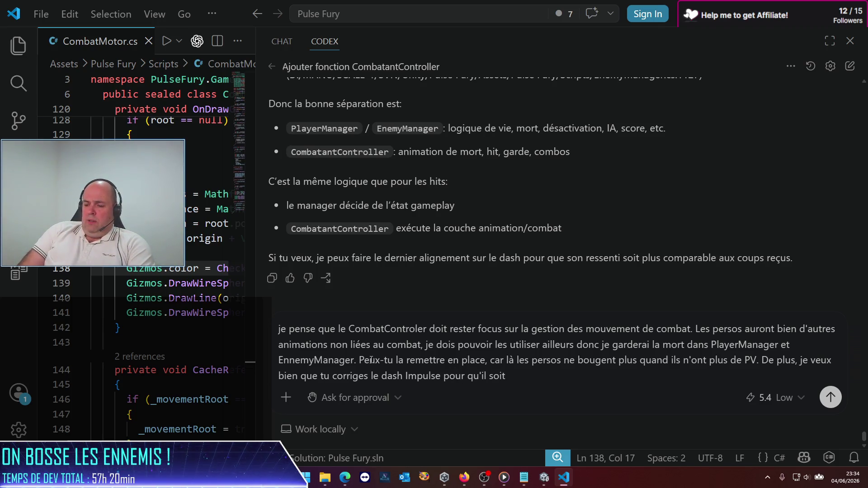
type(" physique")
key("Return")
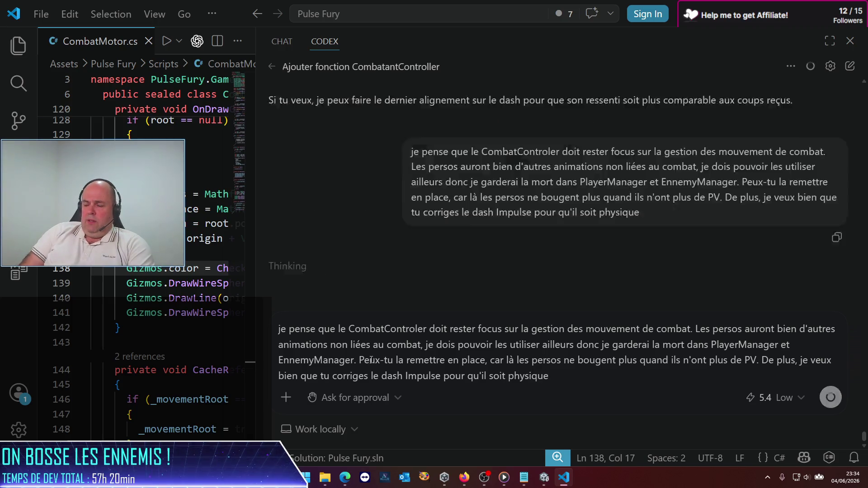
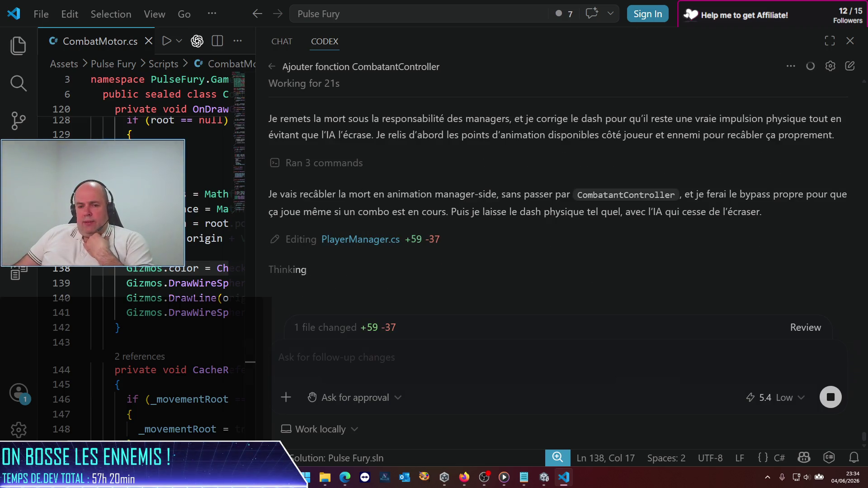
Step: Glance at the Codex usage page in Edge, minimize it, and return to the VS Code Codex panel
key("super+d")
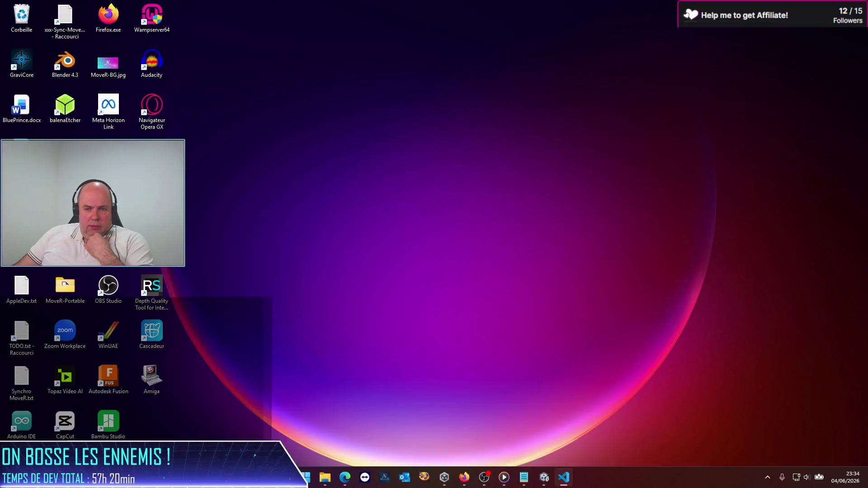
key("super+d")
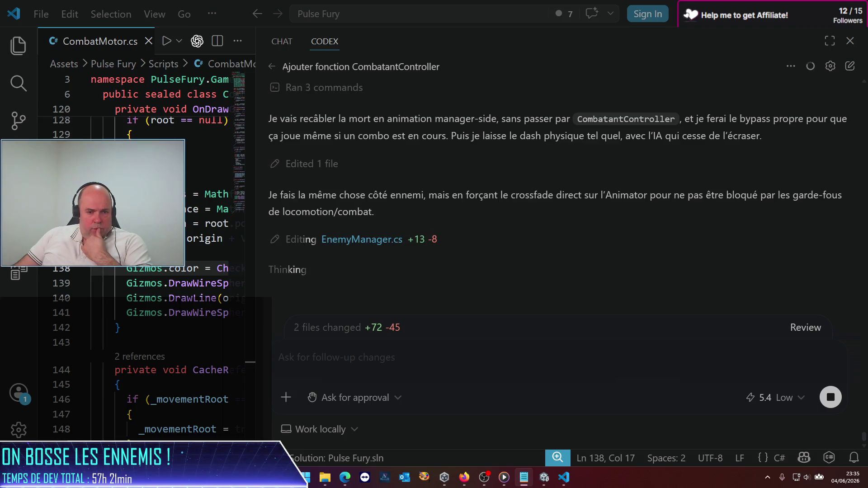
key("alt+Tab")
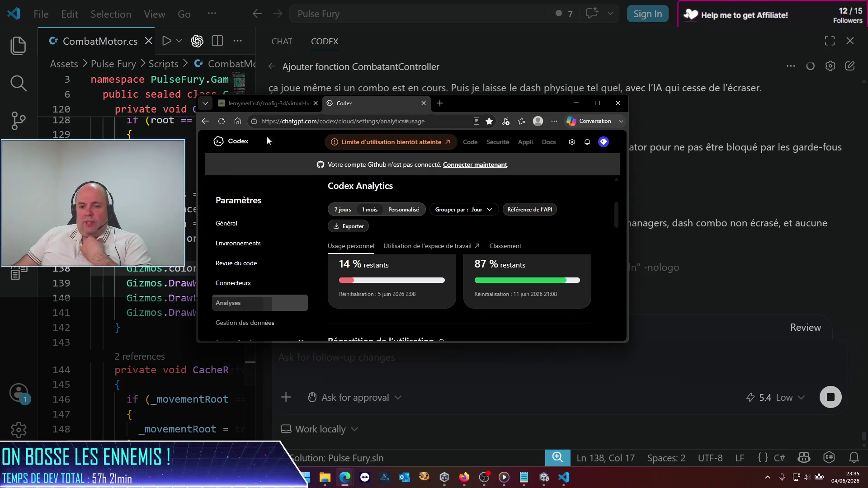
left_click(576, 104)
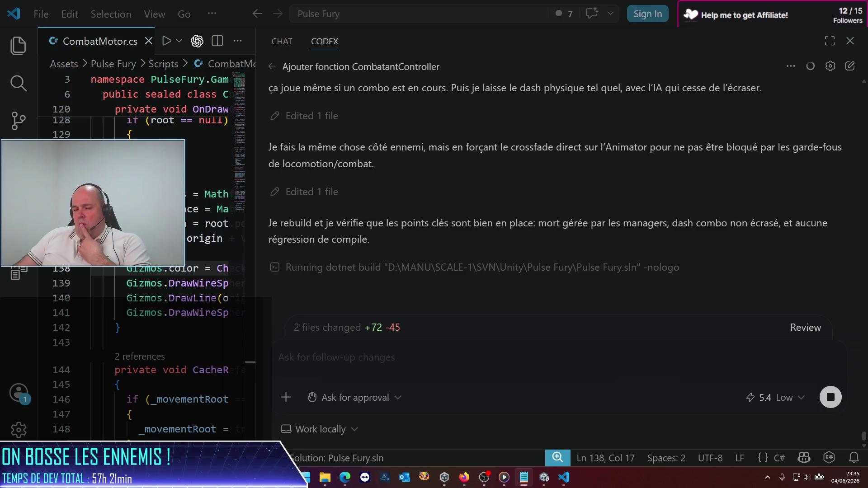
left_click(279, 357)
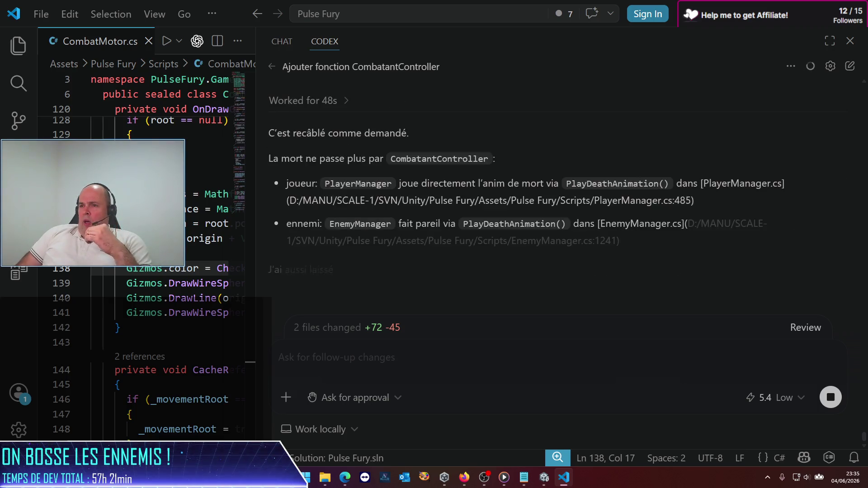
Step: Read Codex's summary down to 'La build passe.' and bring the Unity editor forward
scroll(374, 136, "up", 5)
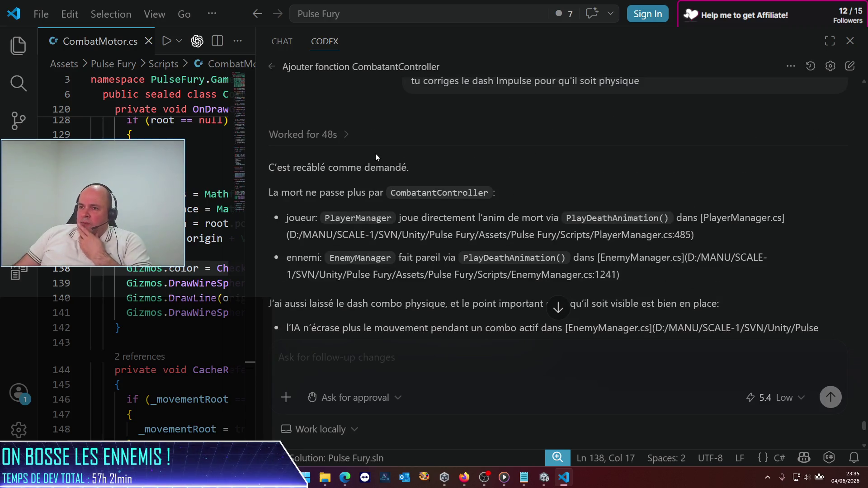
scroll(375, 154, "down", 2)
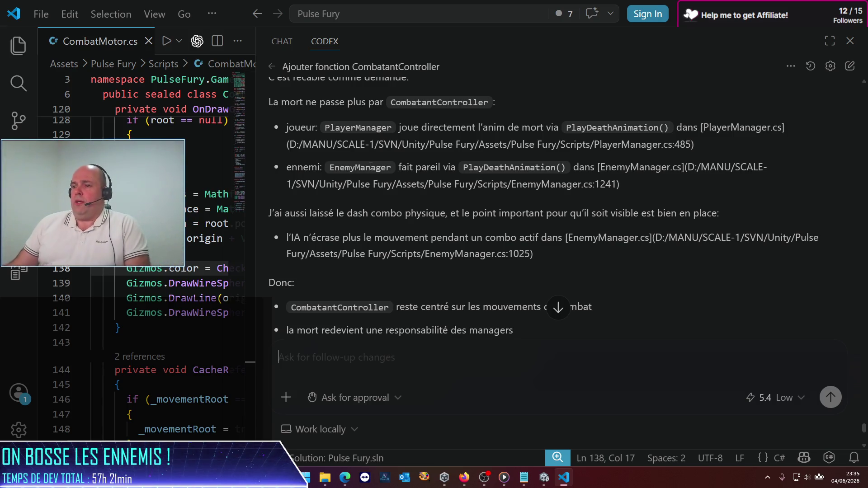
scroll(463, 174, "down", 4)
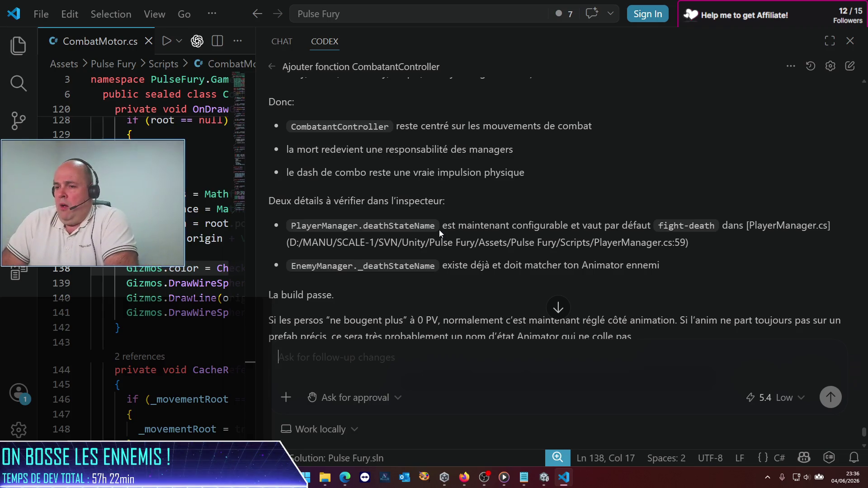
left_click(544, 477)
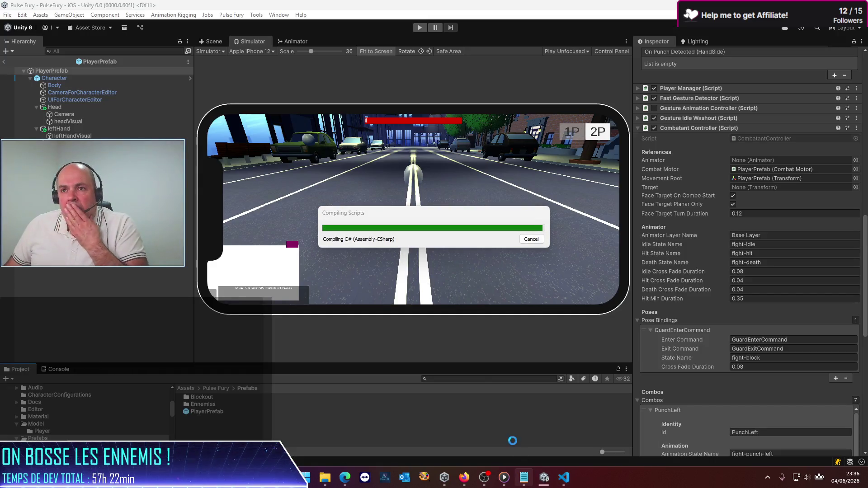
Step: Let Unity finish compiling Codex's script changes, then go to the Animator folder
mouse_move(525, 478)
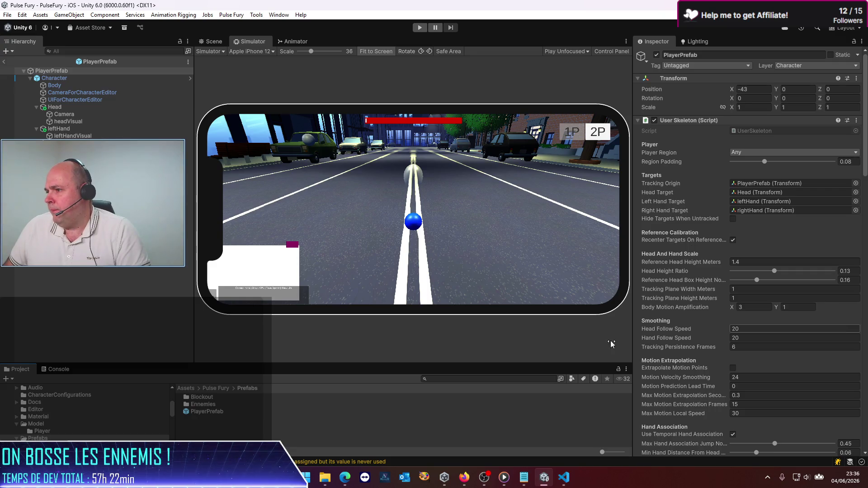
left_click(218, 390)
Step: Open the PlayerAnimator graph and inspect its fight-death1 state name
double_click(205, 404)
left_click(213, 402)
double_click(213, 402)
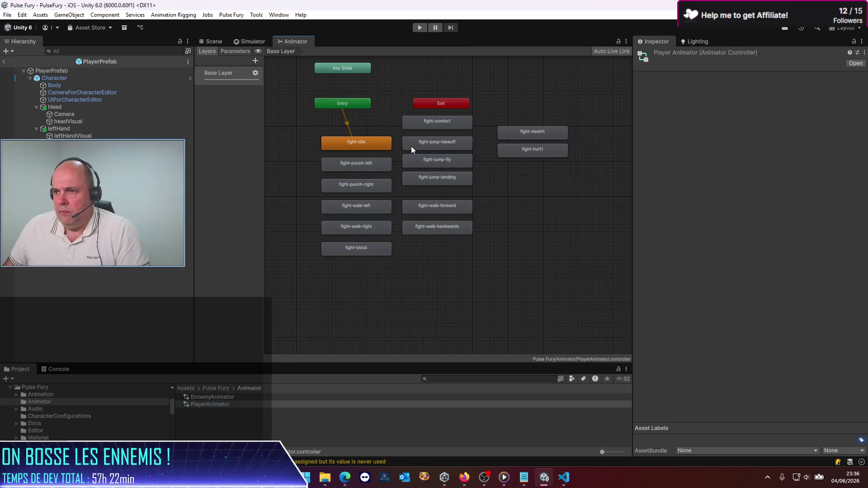
left_click(545, 132)
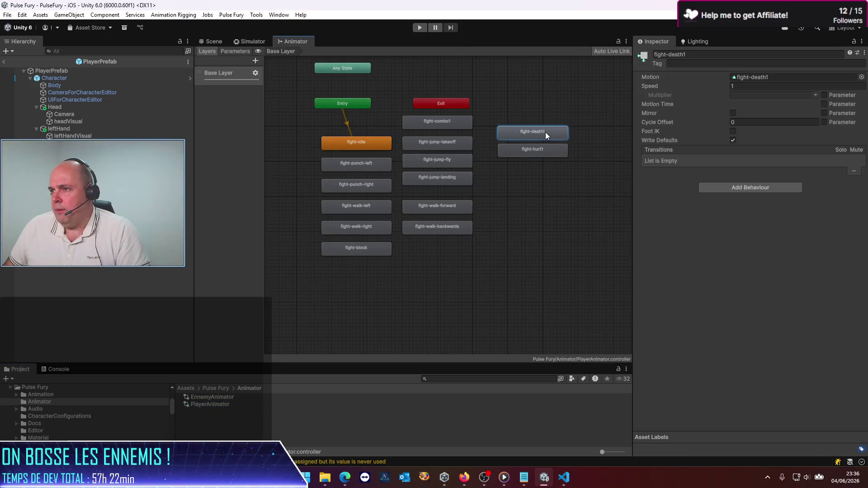
double_click(538, 131)
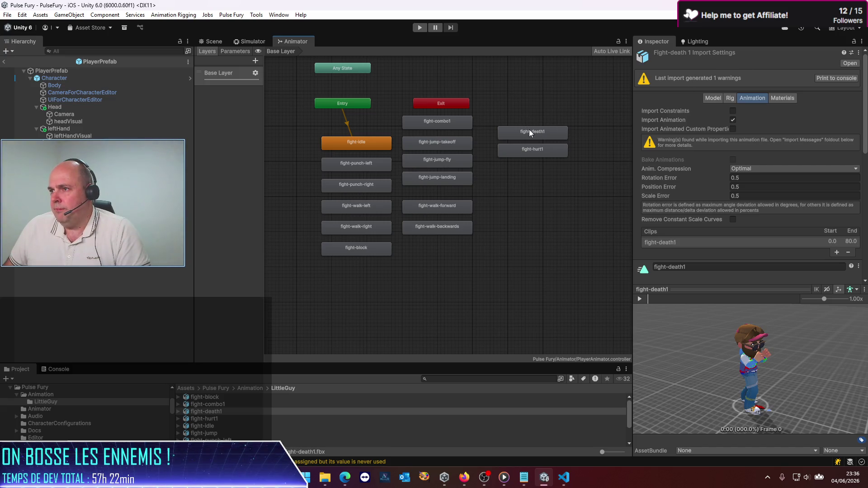
left_click(530, 129)
left_click(775, 55)
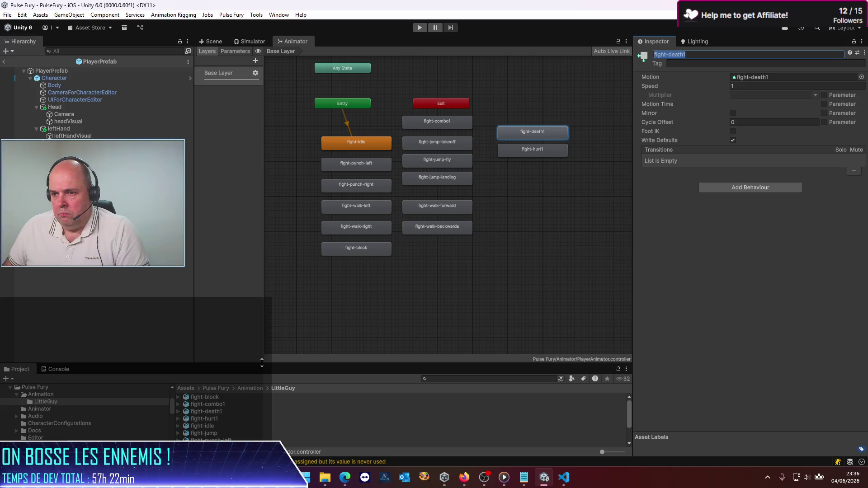
Step: Open the EnnemyAnimator graph to compare its fight-death1 state, then reselect PlayerPrefab
left_click(249, 387)
left_click(215, 388)
double_click(205, 404)
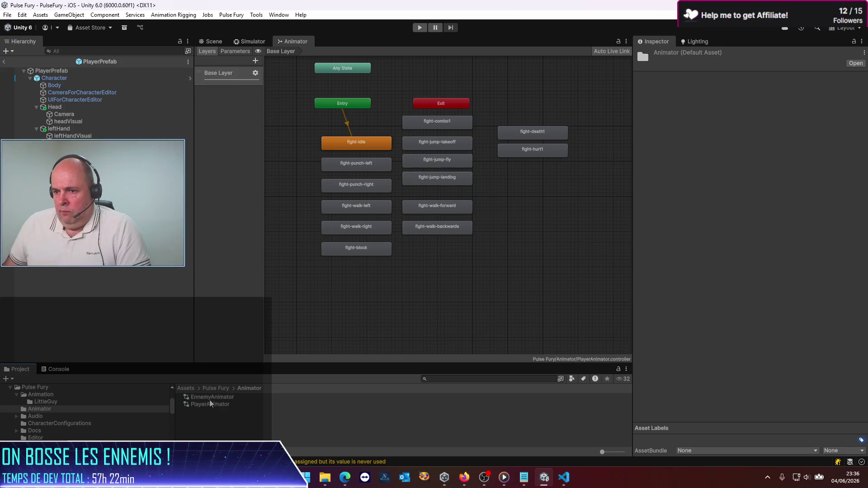
left_click(213, 397)
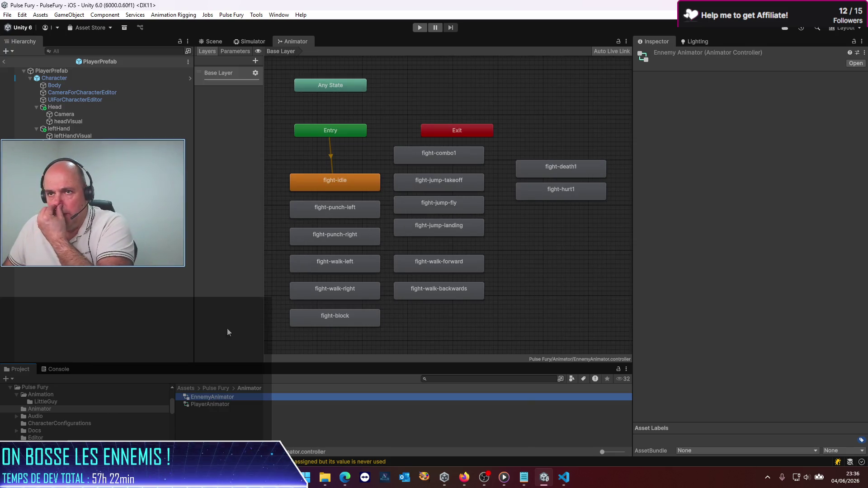
left_click(50, 71)
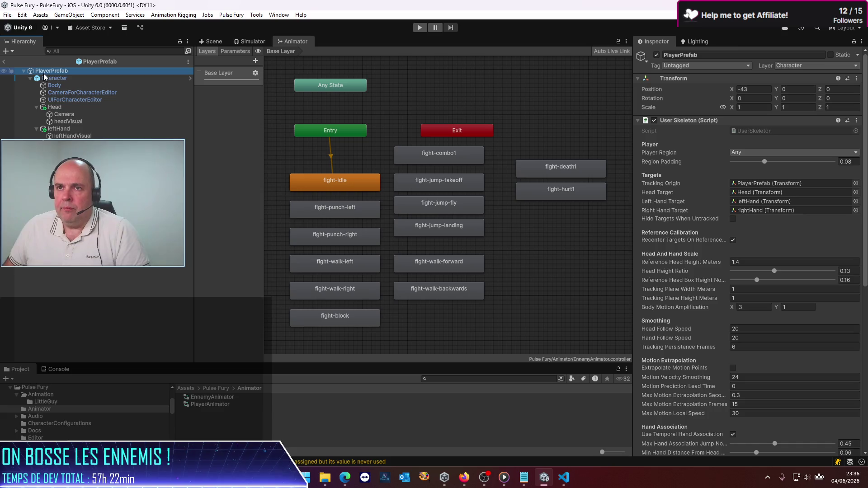
Step: Append '1' to PlayerPrefab's Death State Name so it reads fight-death1, then exit prefab mode
scroll(794, 267, "down", 15)
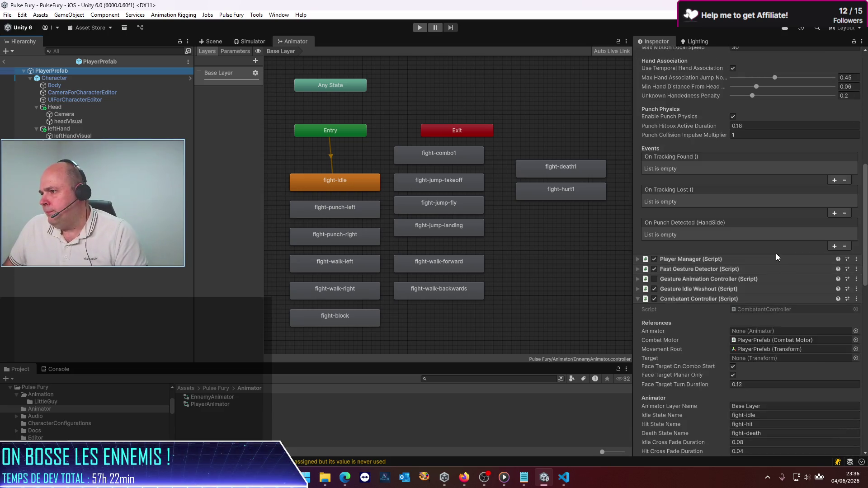
left_click(765, 312)
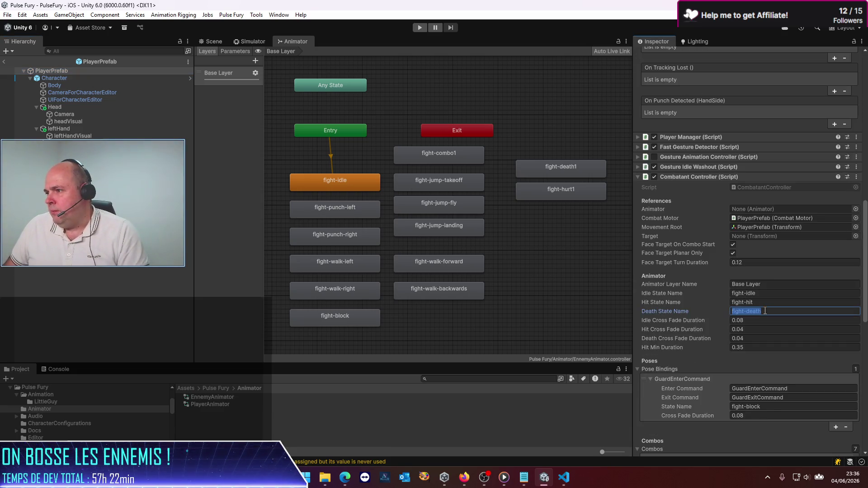
left_click(765, 311)
type("1")
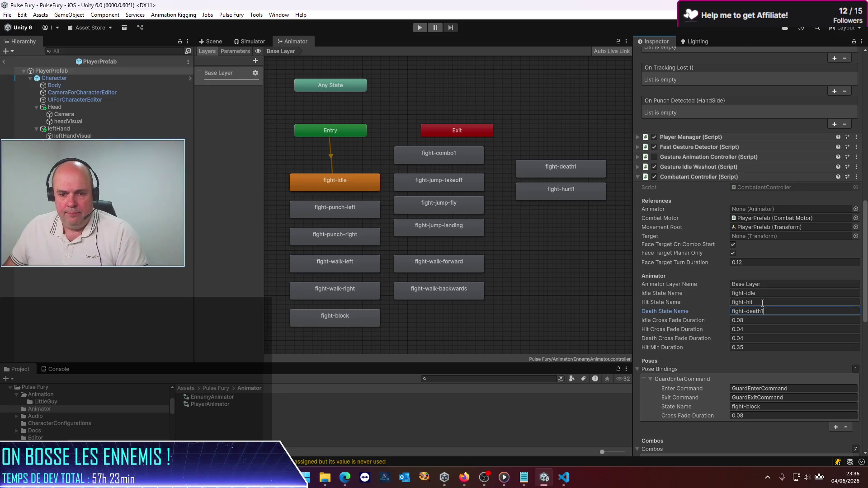
scroll(762, 302, "down", 5)
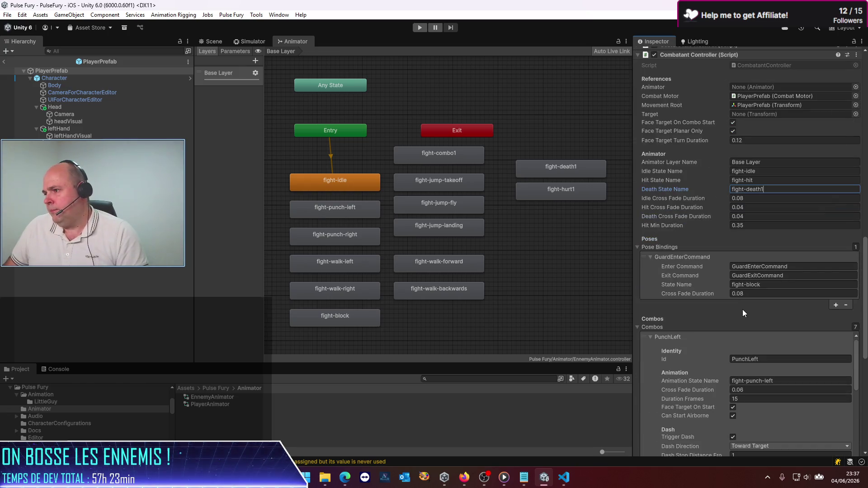
left_click(5, 61)
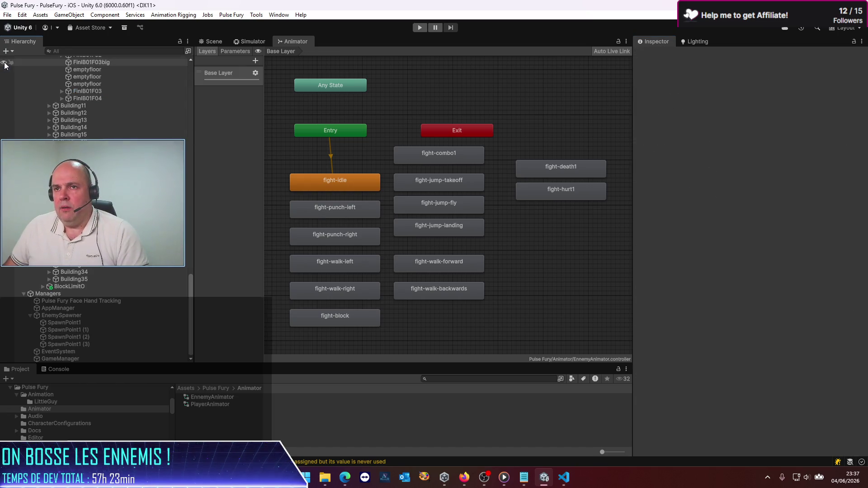
Step: Open EnnemyPrefab from Prefabs > Ennemies for editing
left_click(213, 389)
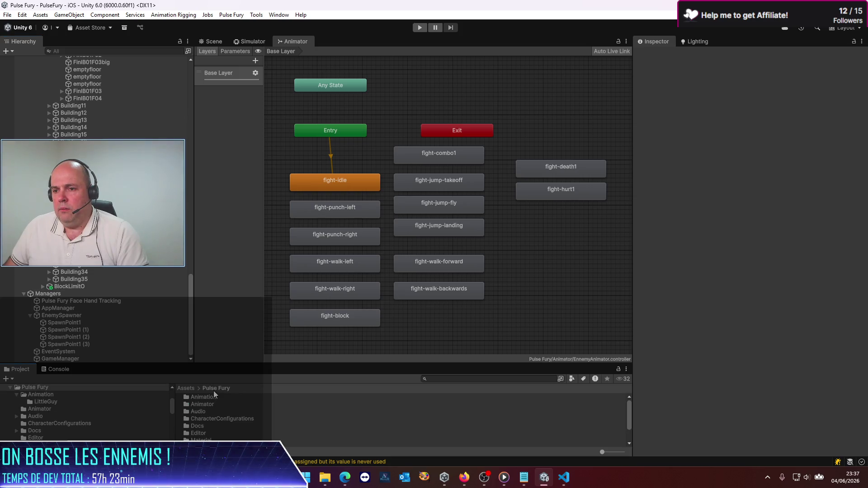
scroll(203, 412, "down", 3)
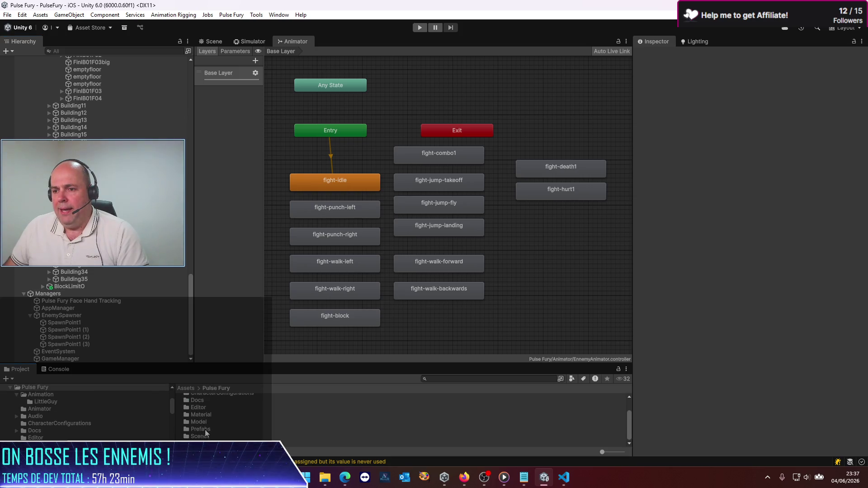
double_click(205, 430)
double_click(213, 405)
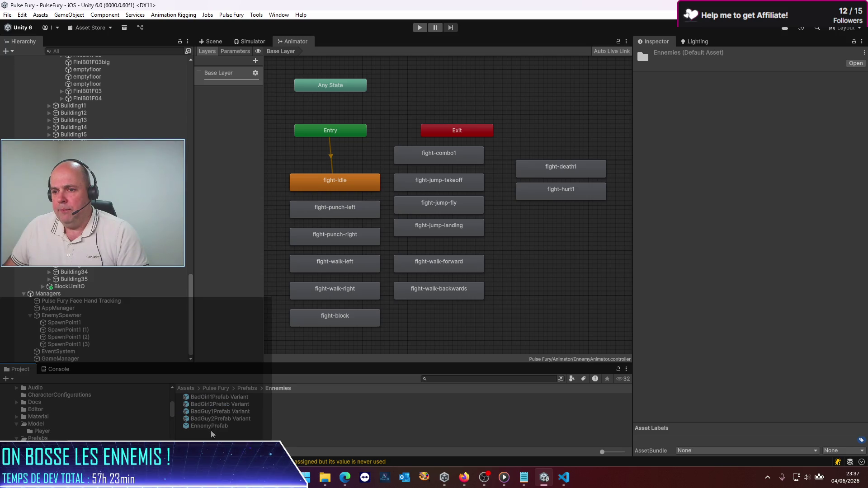
left_click(211, 427)
double_click(211, 427)
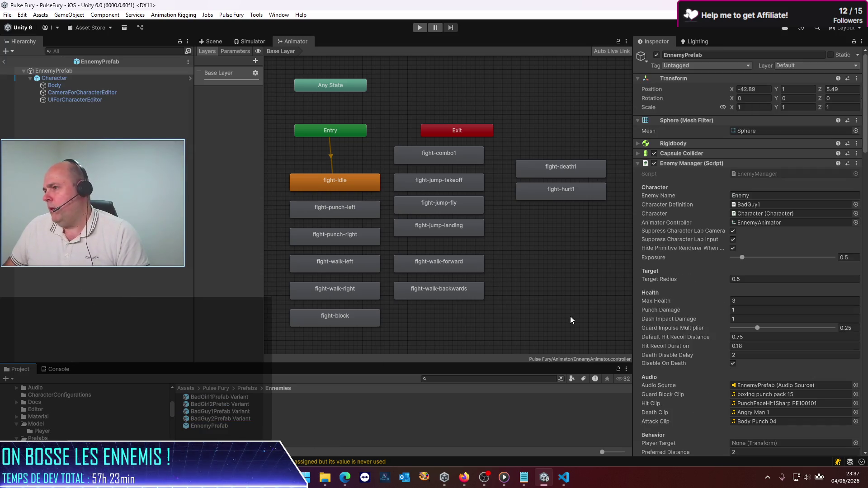
Step: Confirm EnnemyPrefab's Death State Name is fight-death1 and return to the city scene
scroll(726, 294, "down", 10)
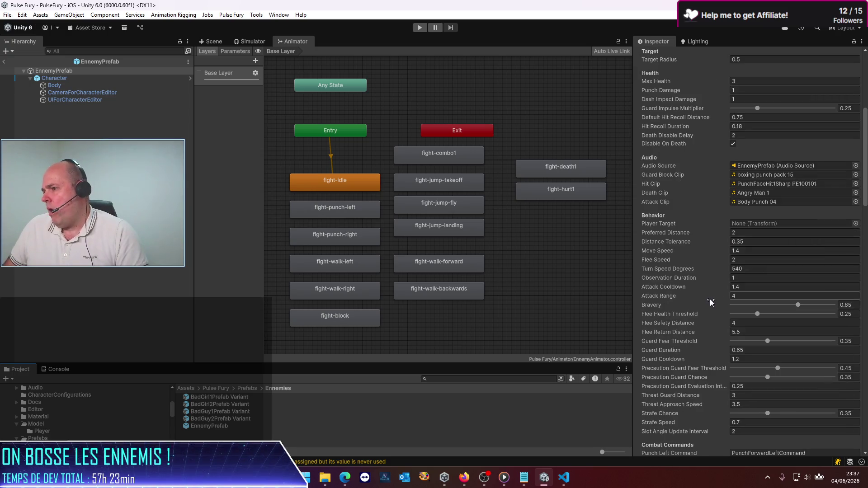
scroll(701, 294, "down", 1)
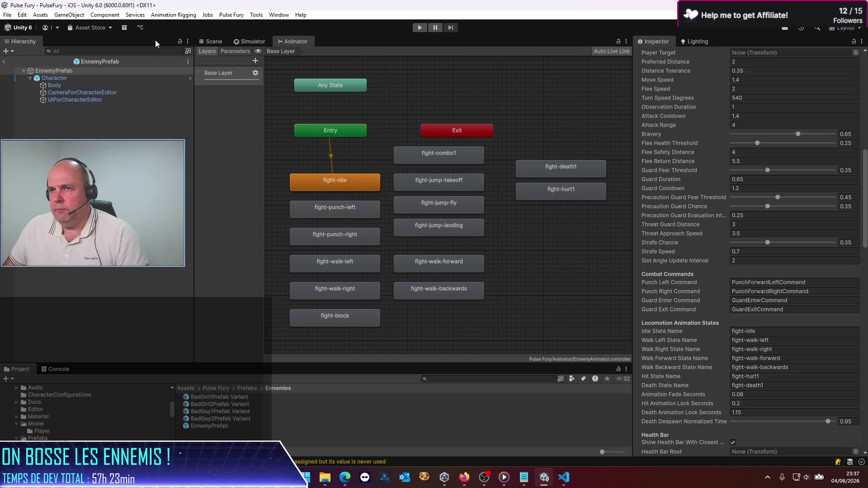
left_click(205, 40)
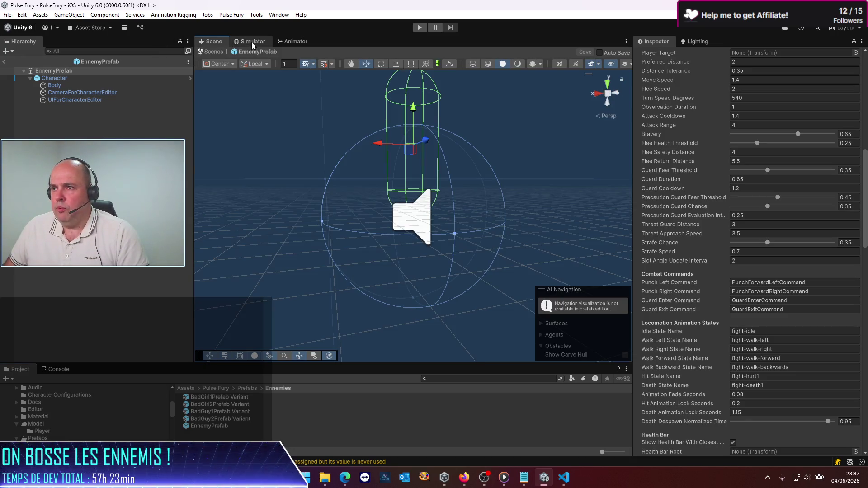
left_click(3, 61)
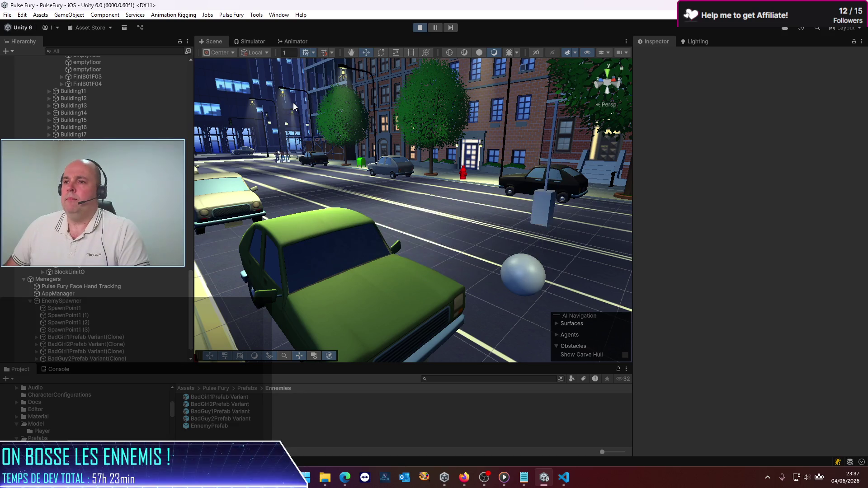
Step: Playtest the fight against the enemies in the iPhone 12 Simulator view, then stop
left_click(245, 39)
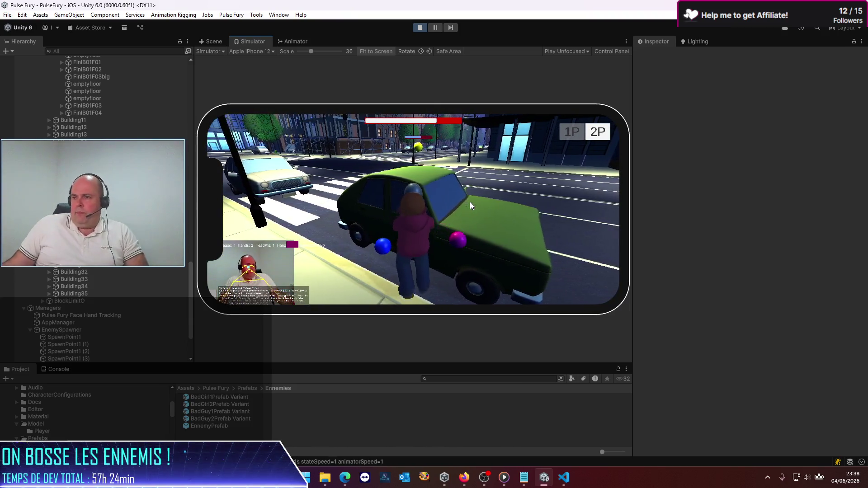
left_click(422, 27)
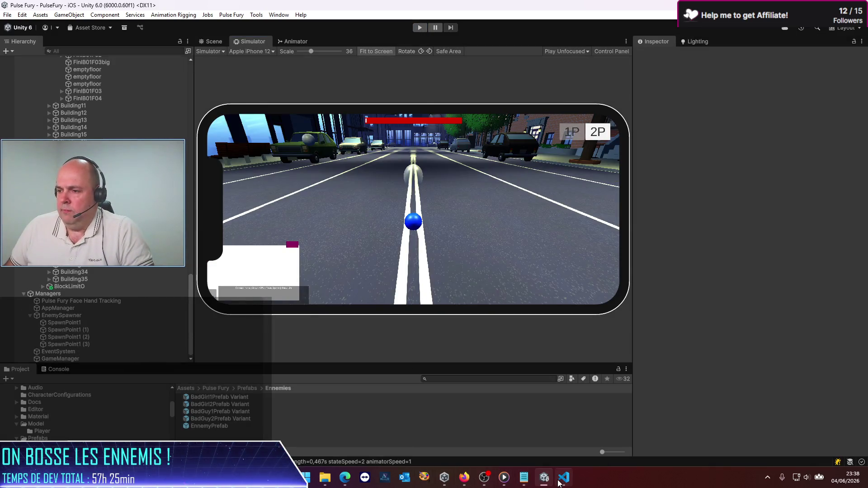
Step: Check the Codex chat in VS Code, then return to Unity
mouse_move(559, 483)
left_click(543, 451)
scroll(412, 290, "down", 5)
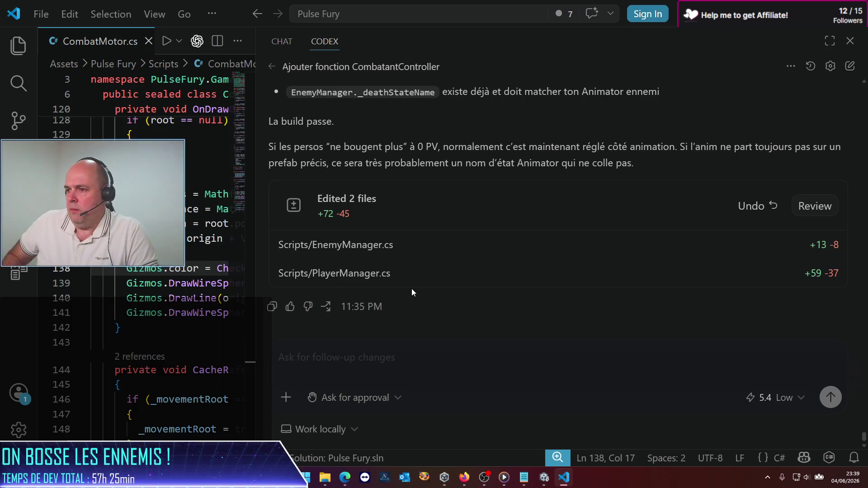
left_click(540, 483)
scroll(95, 317, "up", 15)
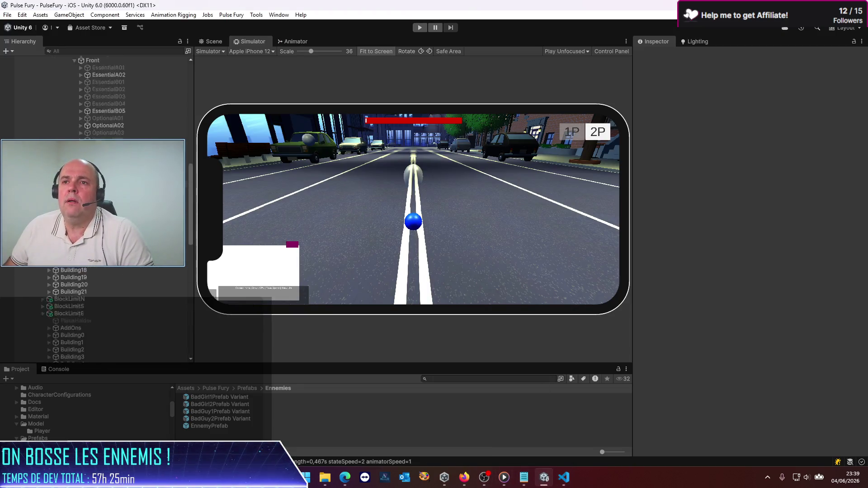
Step: Set EnnemyPrefab's Death Animation Lock Seconds to 0.15 and save the prefab
double_click(211, 427)
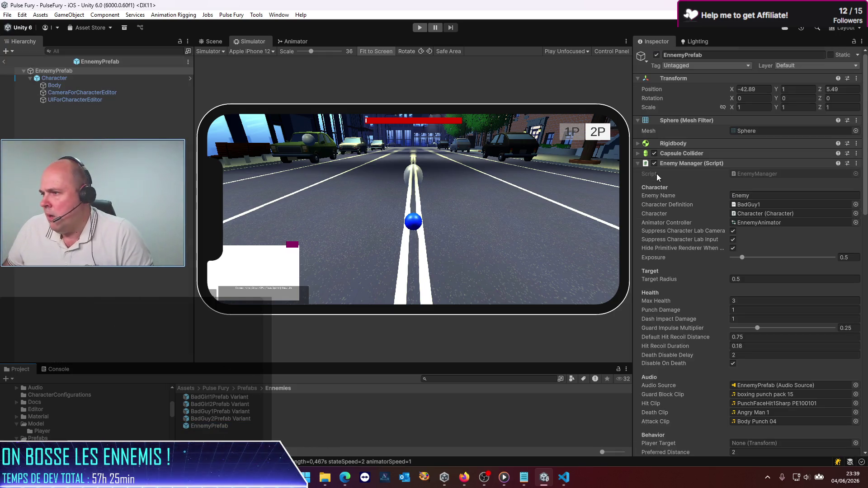
scroll(694, 271, "down", 10)
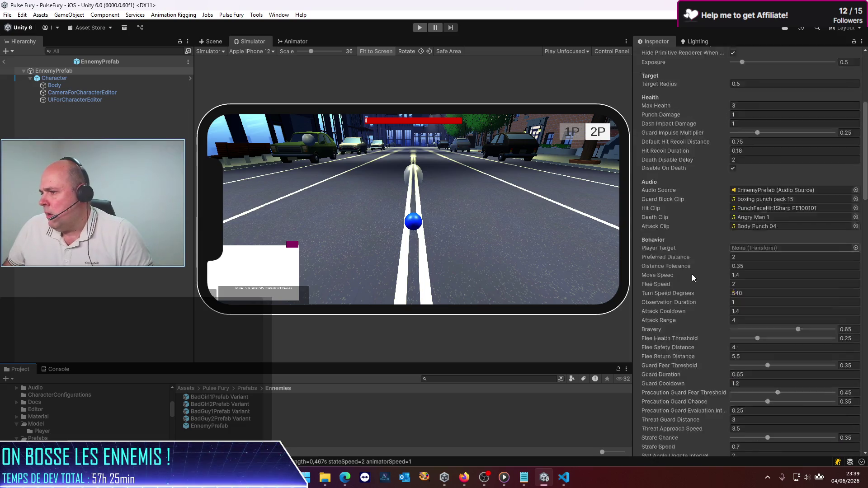
scroll(691, 274, "down", 5)
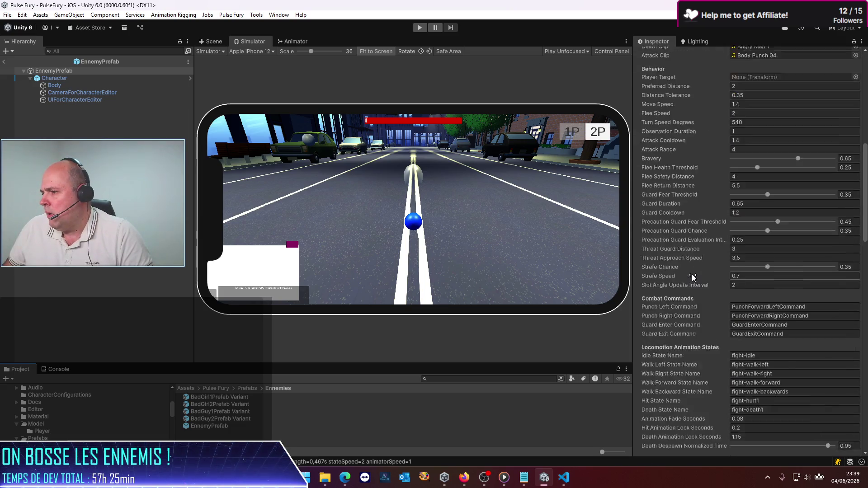
scroll(692, 274, "up", 5)
scroll(692, 274, "down", 10)
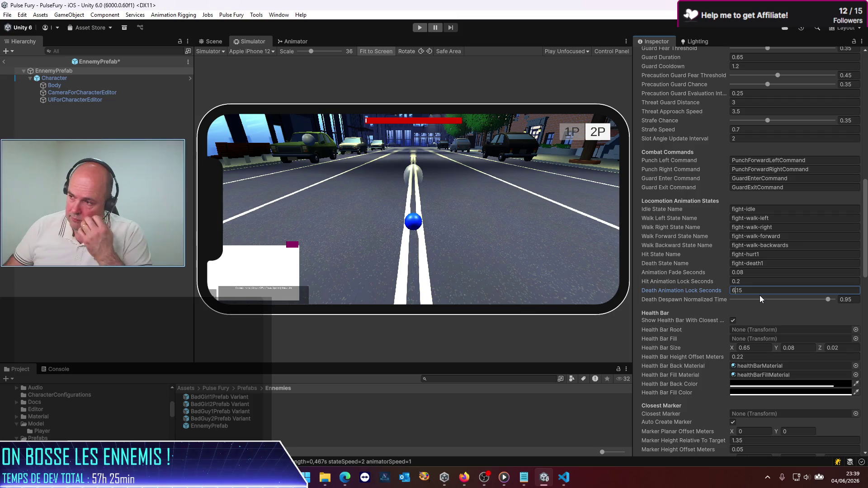
key("ctrl+s")
Step: Playtest the enemy change in Play mode, stop, and switch to the Codex chat
left_click(418, 29)
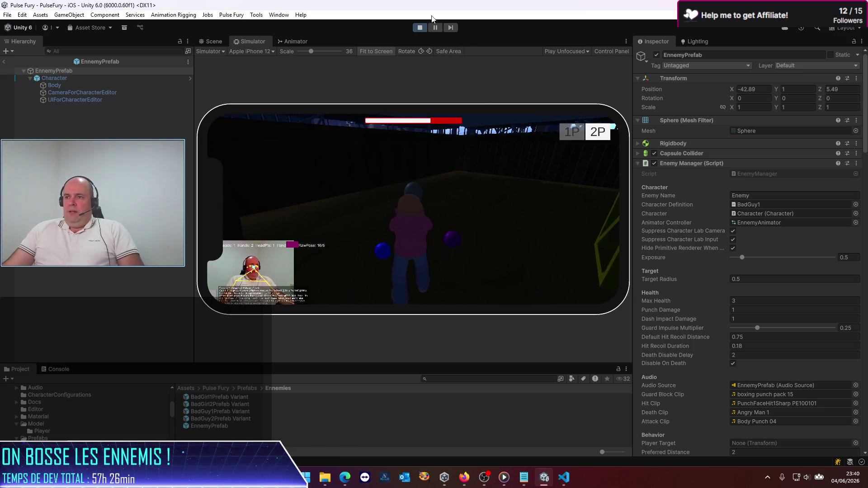
left_click(420, 28)
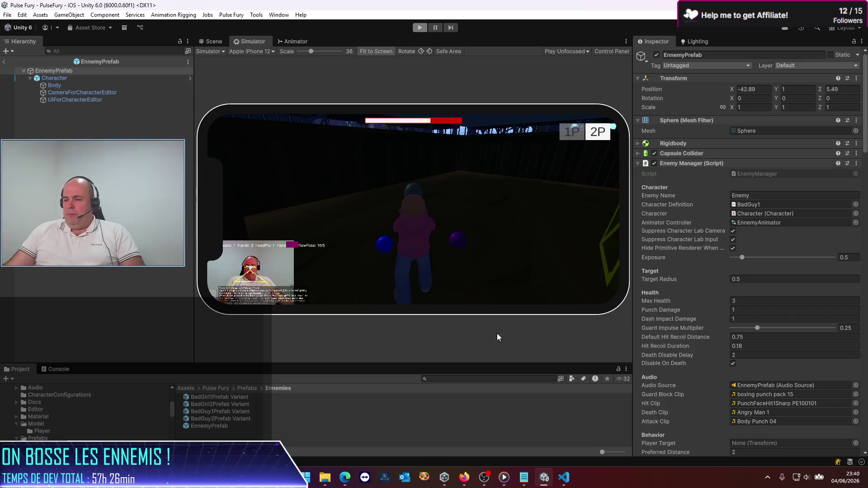
mouse_move(545, 482)
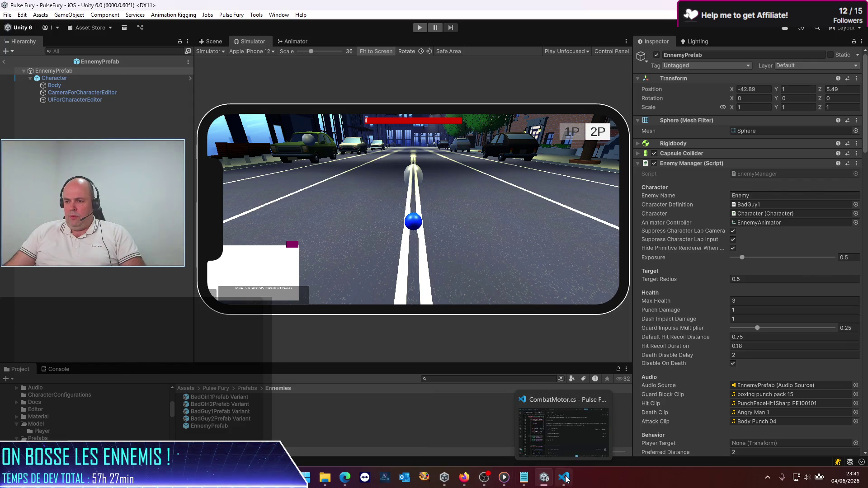
left_click(563, 477)
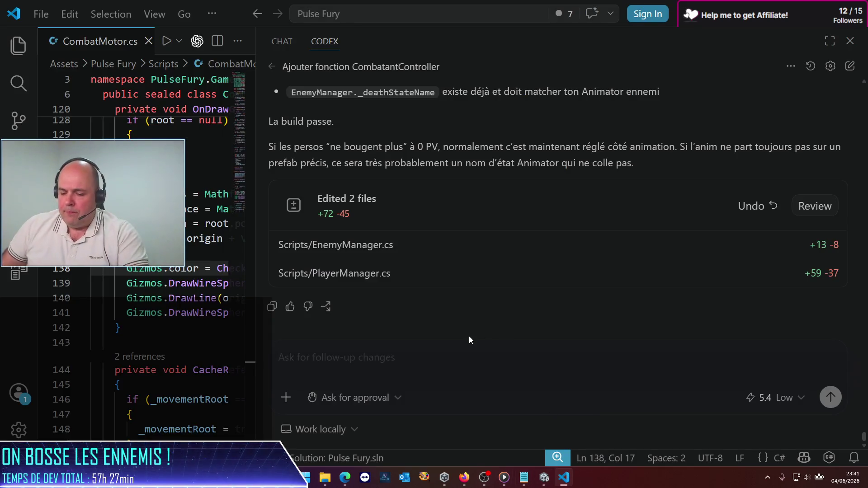
Step: Ask Codex in French whether it kept guard attack-angle detection, since guarded hits land at full strength
type("j'ai l'impression que je peux recevoi")
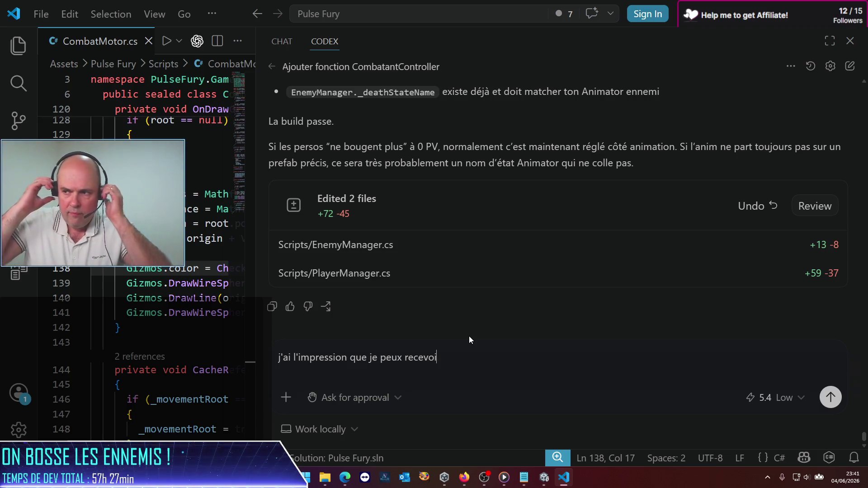
type("ns coups à pleine pui")
key("BackSpace")
key("BackSpace")
type("ine puissance même si mon perso est ")
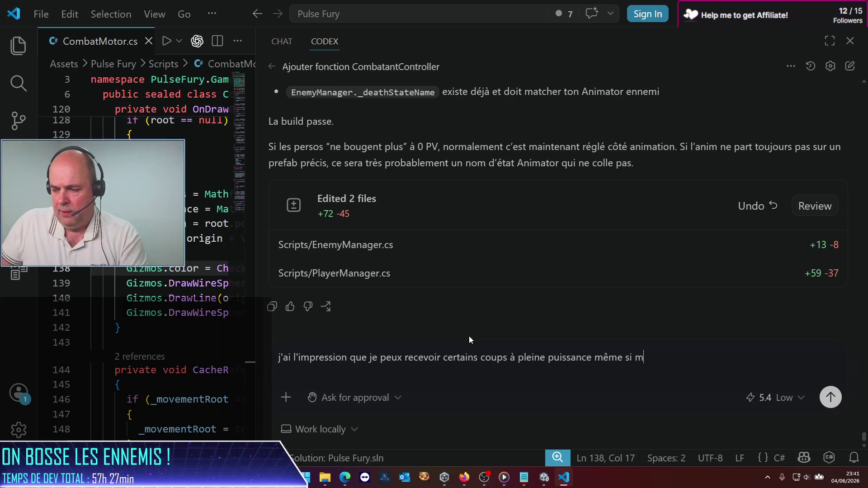
type("en guard")
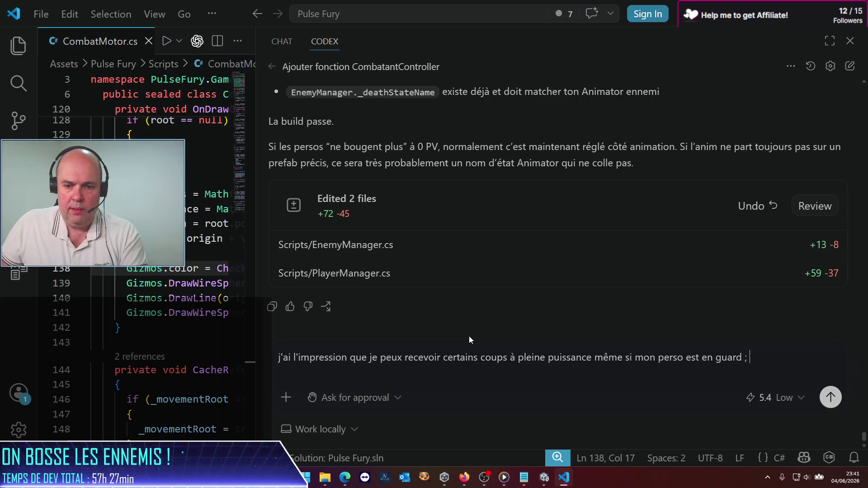
type("est-ce que tu as conse")
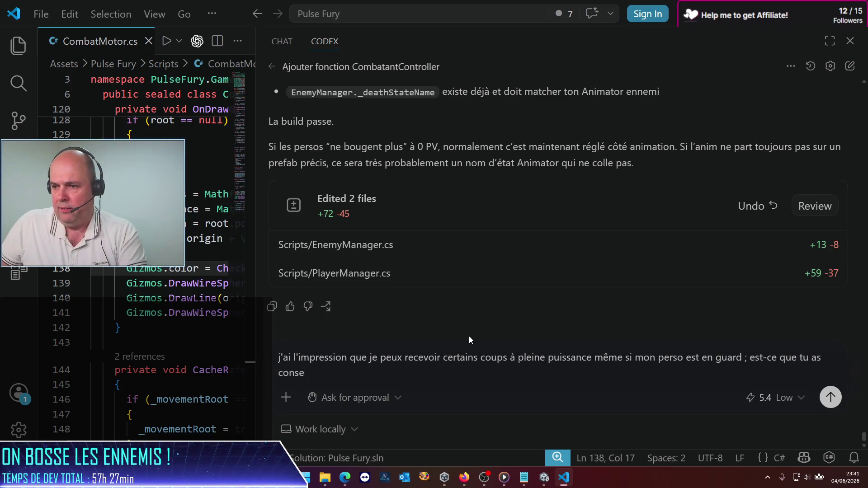
type("rvé la logique ")
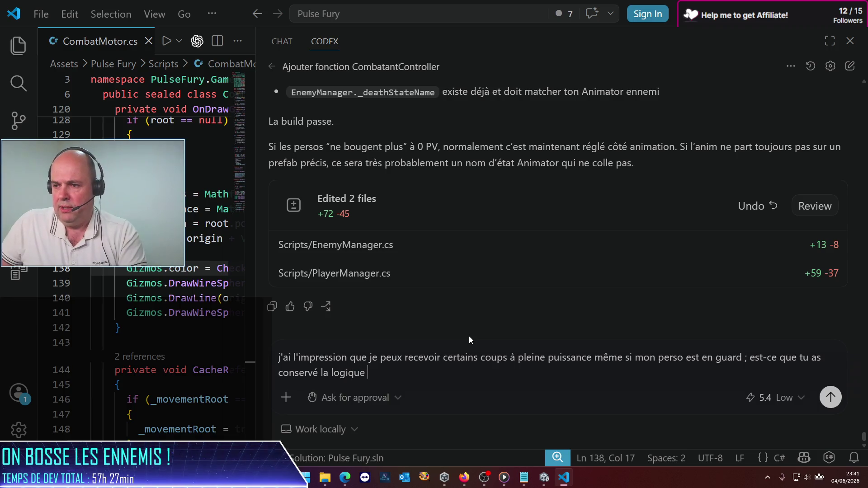
type("de détection de l'angule")
key("BackSpace")
key("BackSpace")
key("BackSpace")
type("le d'at")
type("taque")
type(" e")
key("BackSpace")
key("BackSpace")
type("par rapport à l'anb")
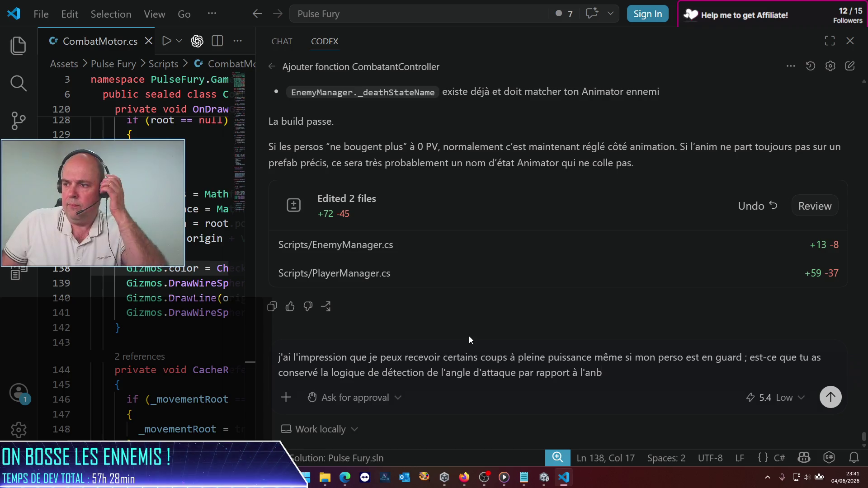
key("BackSpace")
key("BackSpace")
key("BackSpace")
key("BackSpace")
key("BackSpace")
key("BackSpace")
key("BackSpace")
type("au Guard pour")
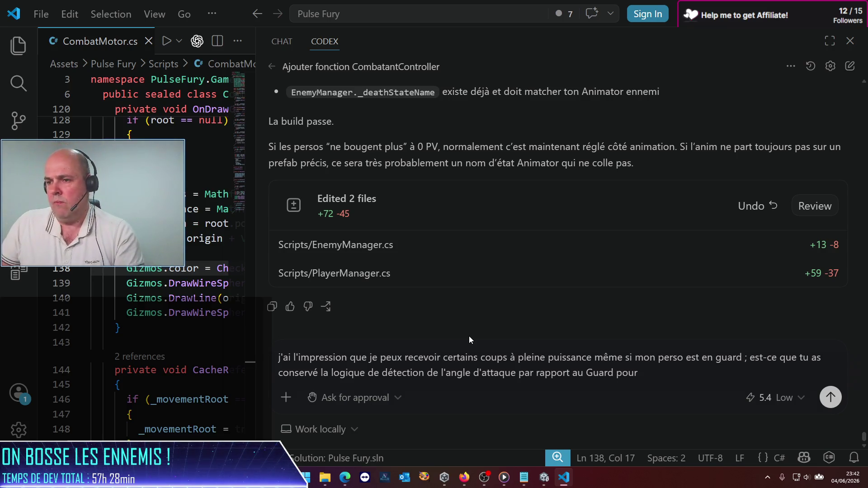
type(" déclencher")
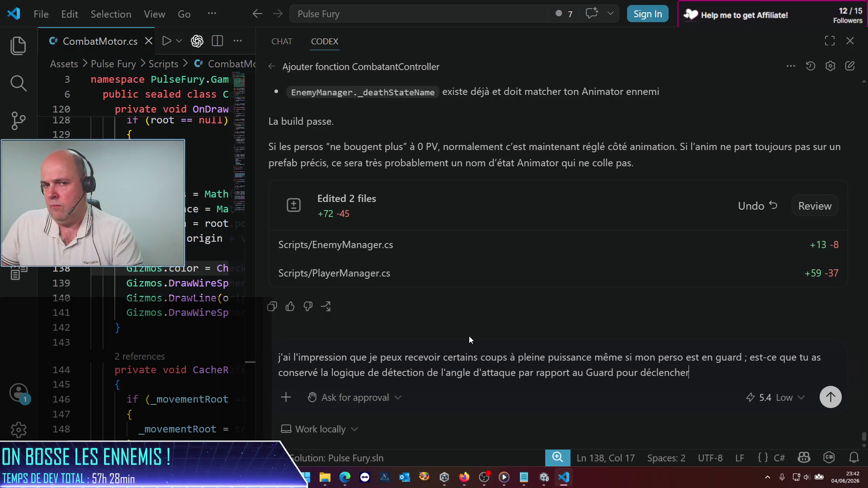
key("BackSpace")
key("BackSpace")
key("BackSpace")
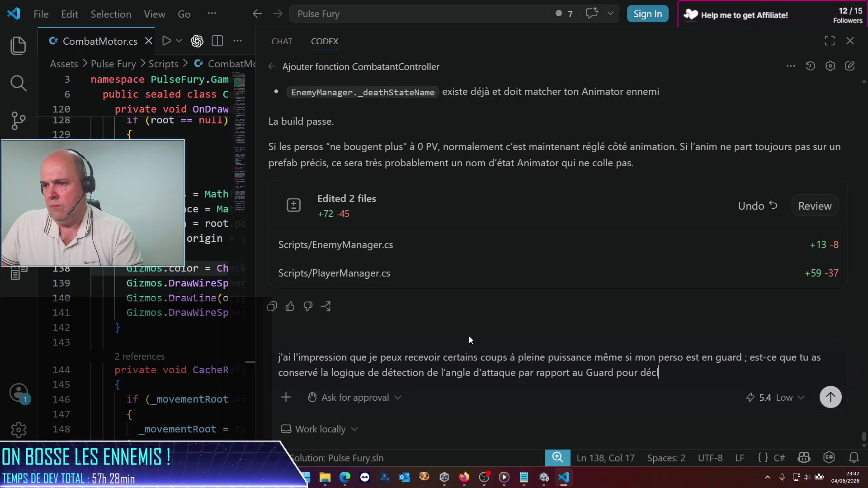
key("BackSpace")
key("BackSpace")
key("BackSpace")
type("déclencher ou non un coup qui pren")
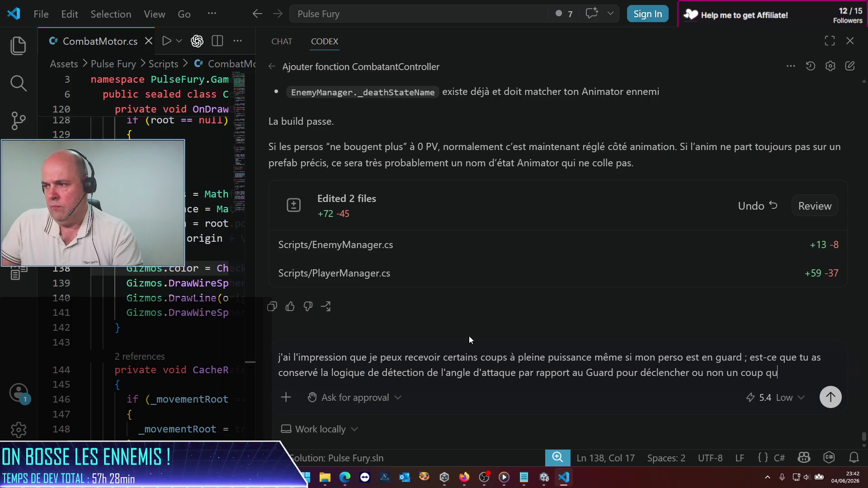
key("BackSpace")
key("BackSpace")
key("BackSpace")
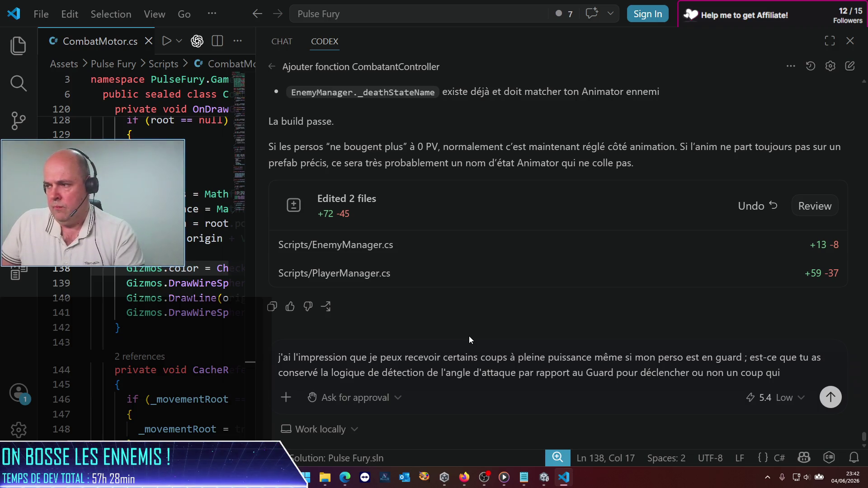
key("BackSpace")
key("BackSpace")
key("BackSpace")
type("?")
key("Return")
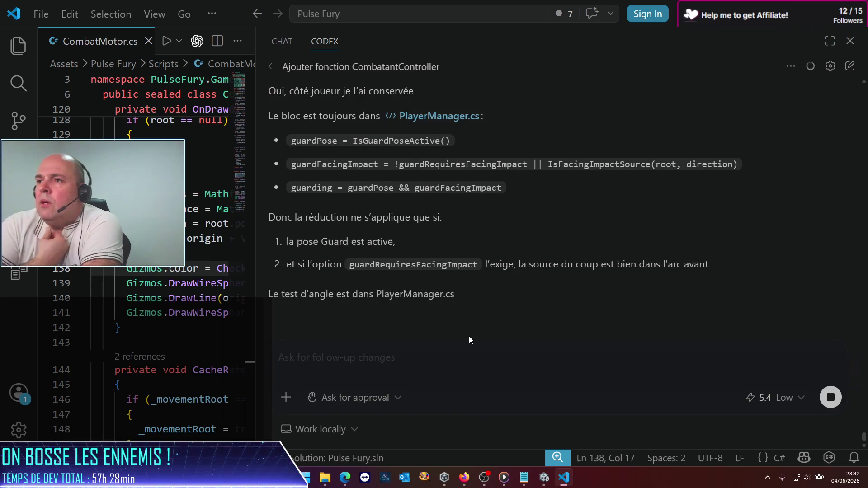
scroll(537, 200, "up", 5)
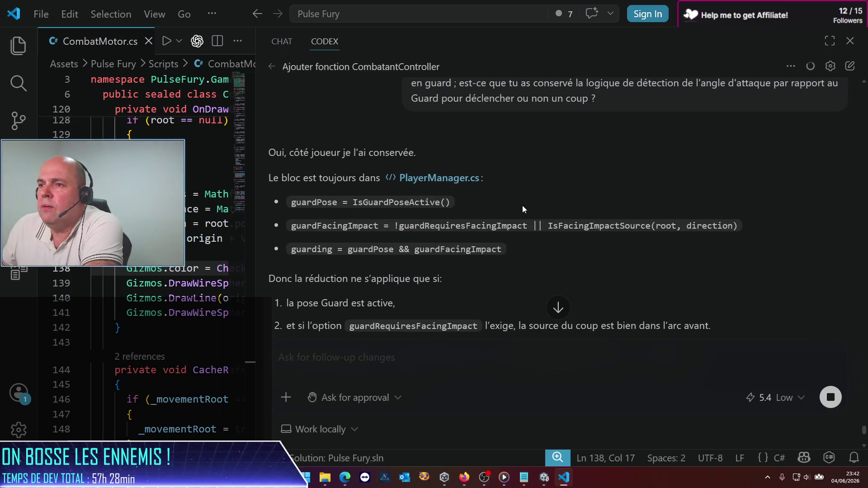
scroll(523, 205, "down", 1)
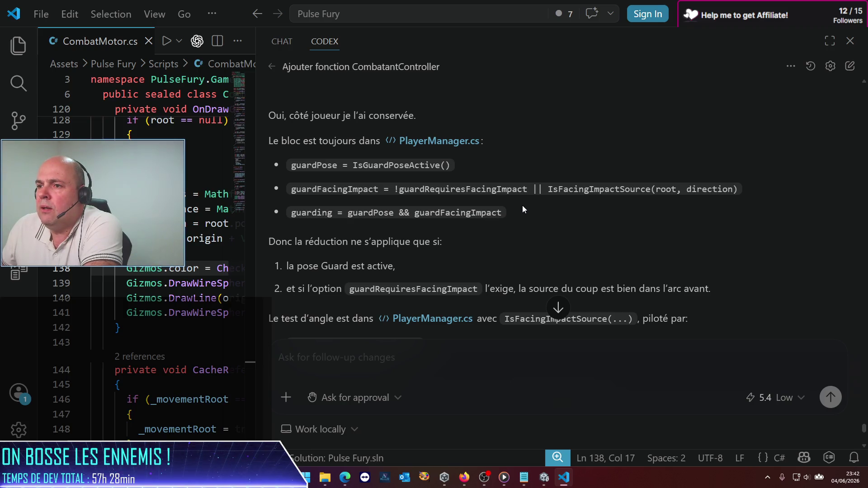
scroll(522, 209, "down", 1)
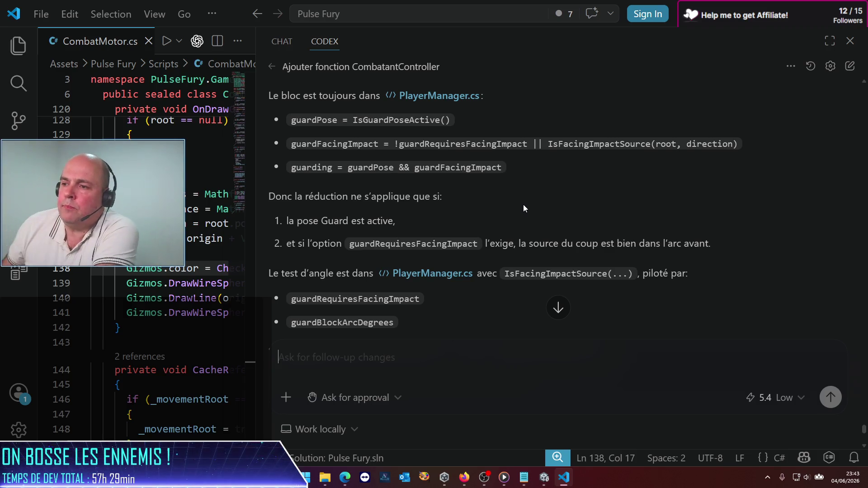
scroll(567, 140, "down", 3)
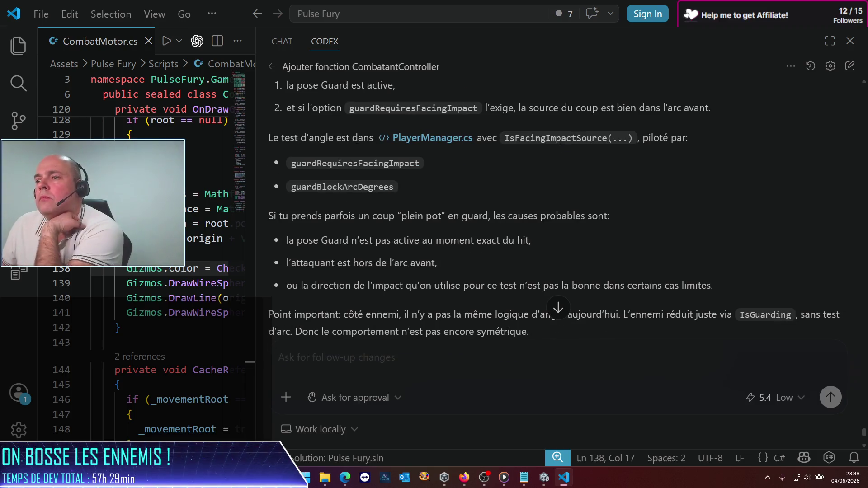
scroll(549, 168, "down", 1)
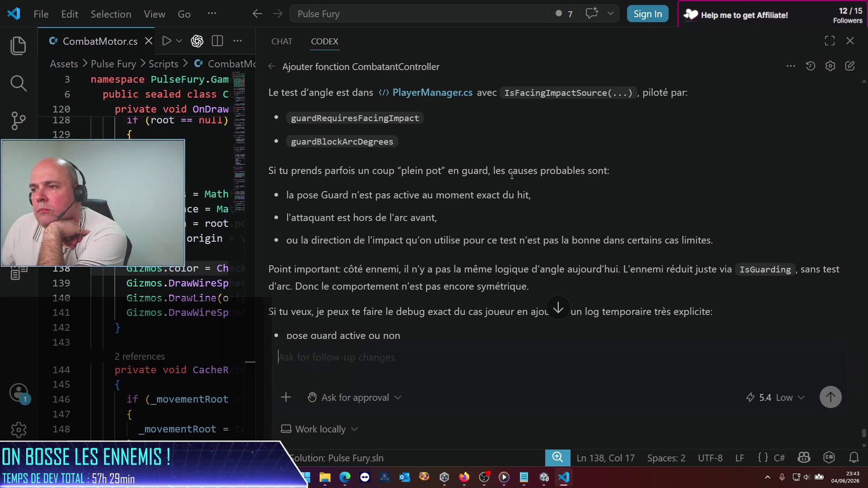
scroll(454, 197, "down", 1)
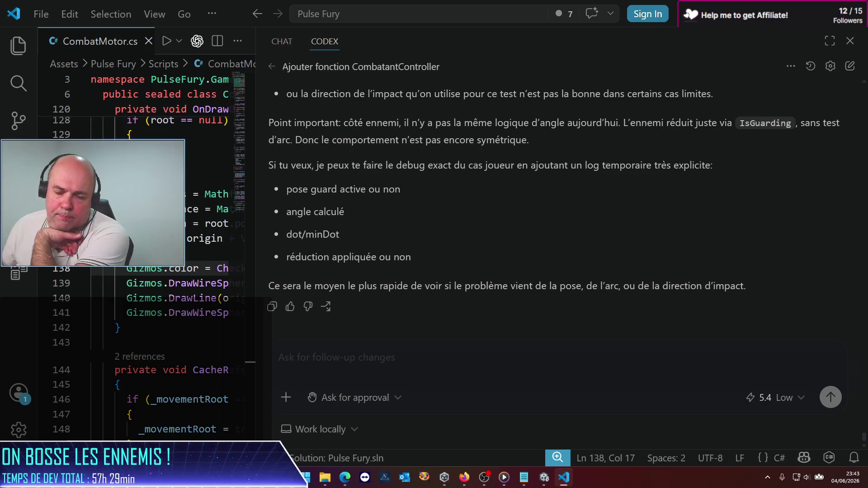
mouse_move(559, 473)
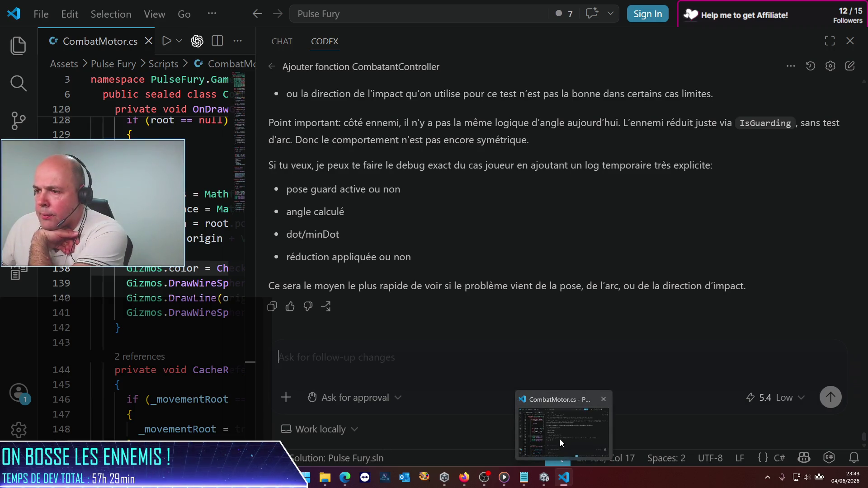
mouse_move(466, 478)
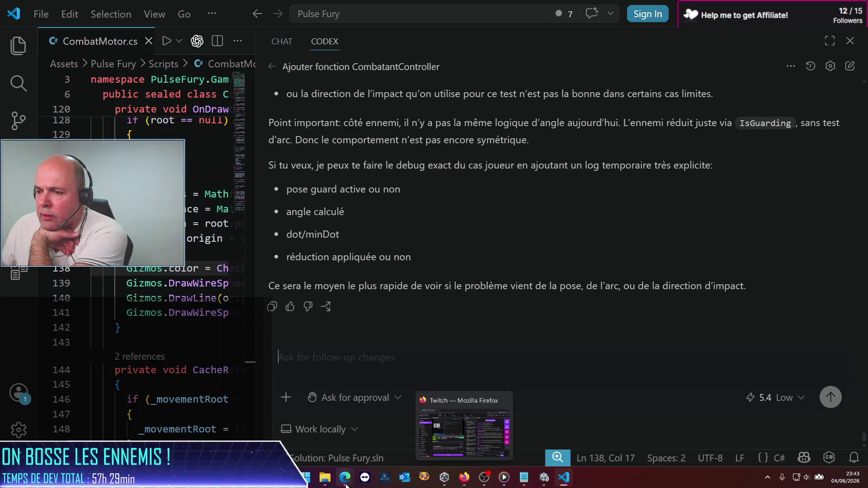
mouse_move(346, 481)
left_click(394, 438)
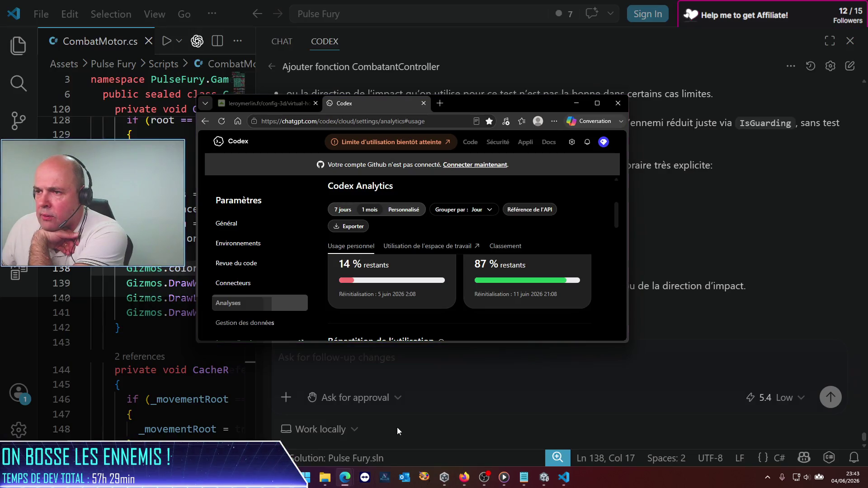
left_click(575, 106)
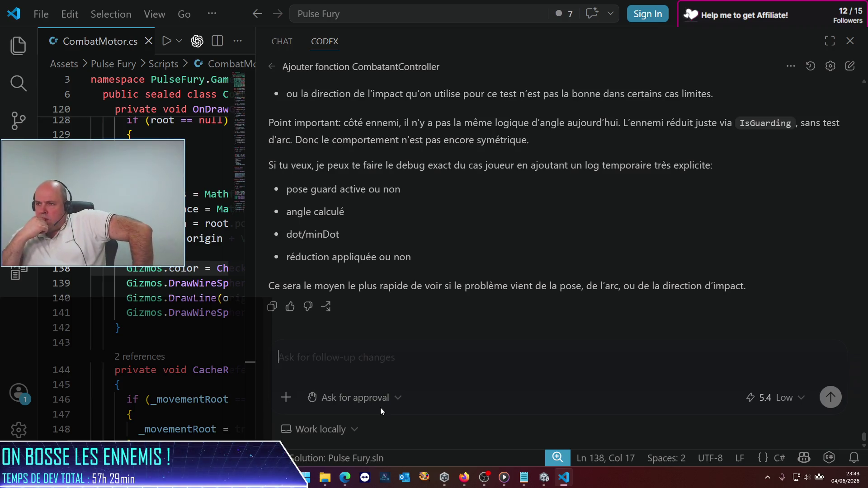
Step: After reviewing Codex's previous reply, send the follow-up 'il faut symétriser la logique'
scroll(462, 316, "up", 5)
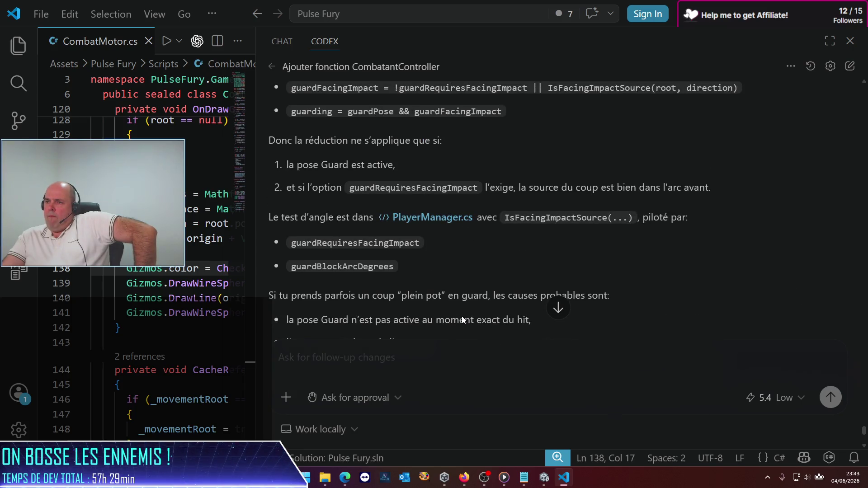
scroll(462, 319, "up", 1)
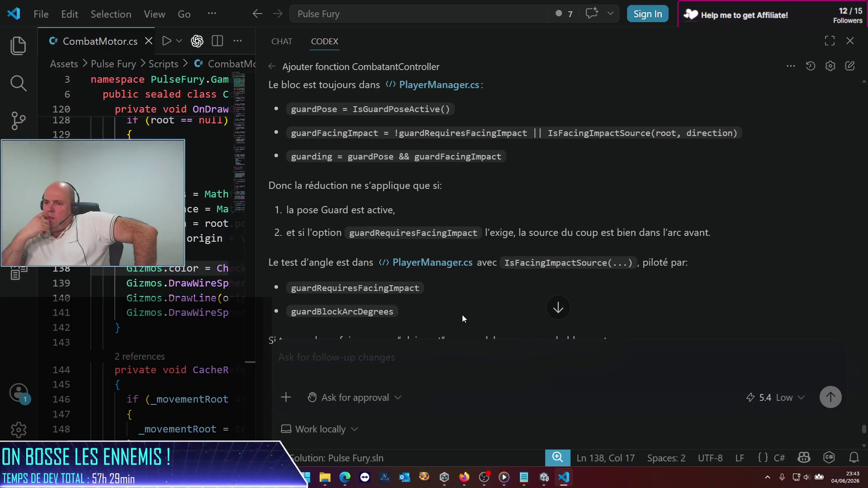
type("il faut symétriser la l")
type("ogique")
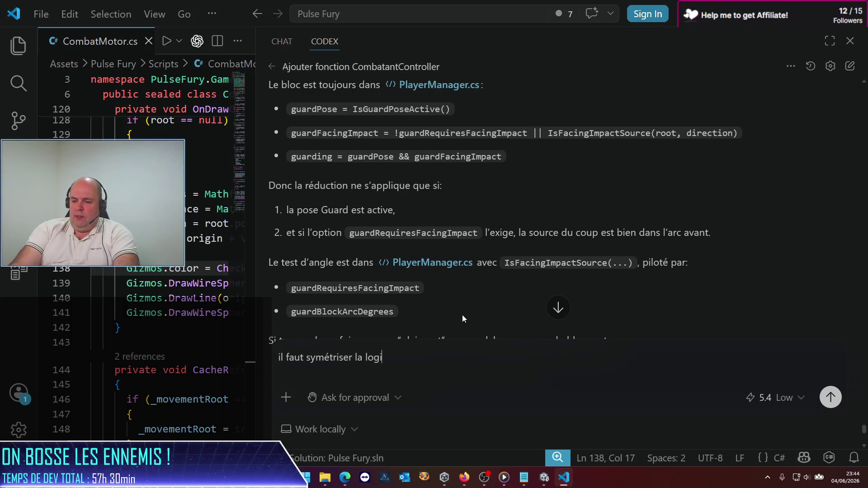
key("Return")
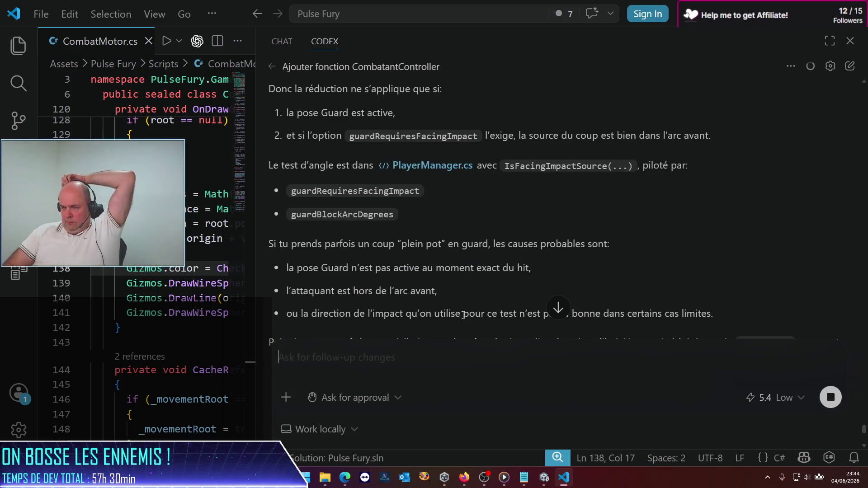
Step: Follow Codex as it patches EnemyManager.cs to use the player's front-arc guard test
scroll(600, 286, "down", 5)
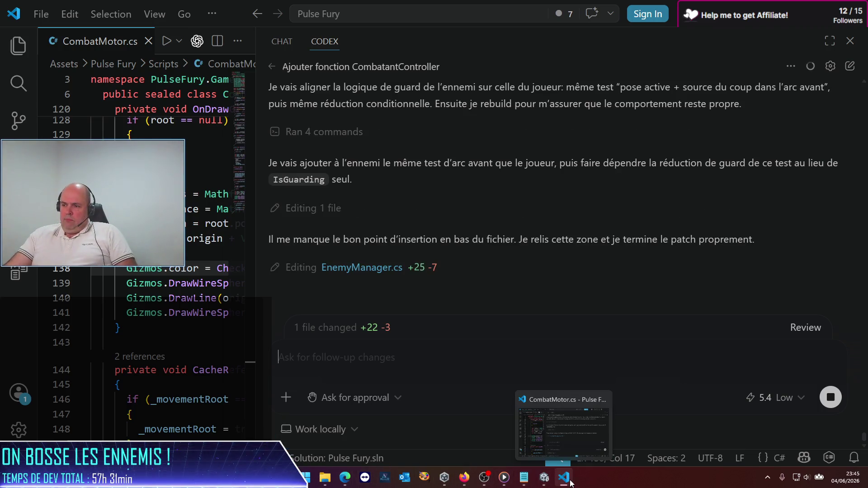
Step: Check the Codex usage page twice: 0 % personal usage remaining, 84 % weekly limit
mouse_move(351, 477)
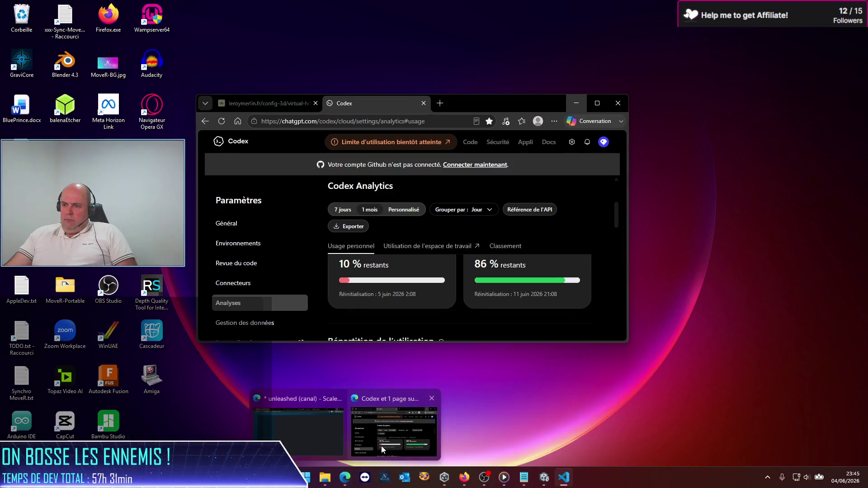
left_click(381, 446)
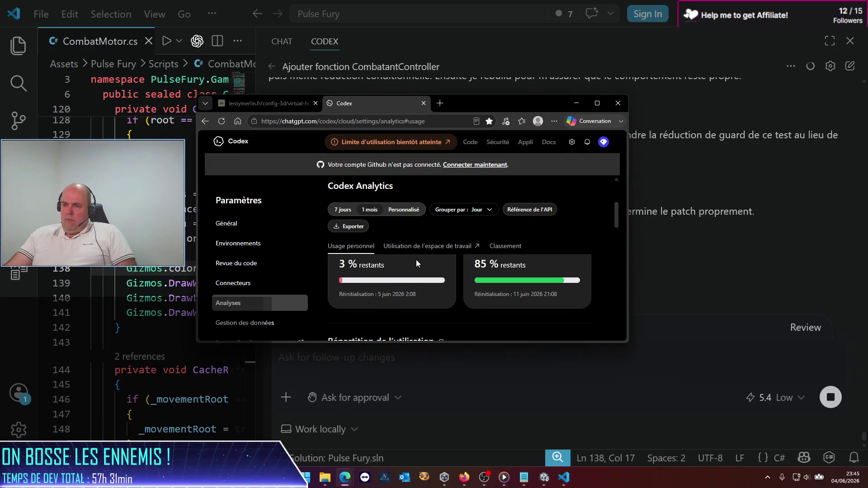
left_click(576, 103)
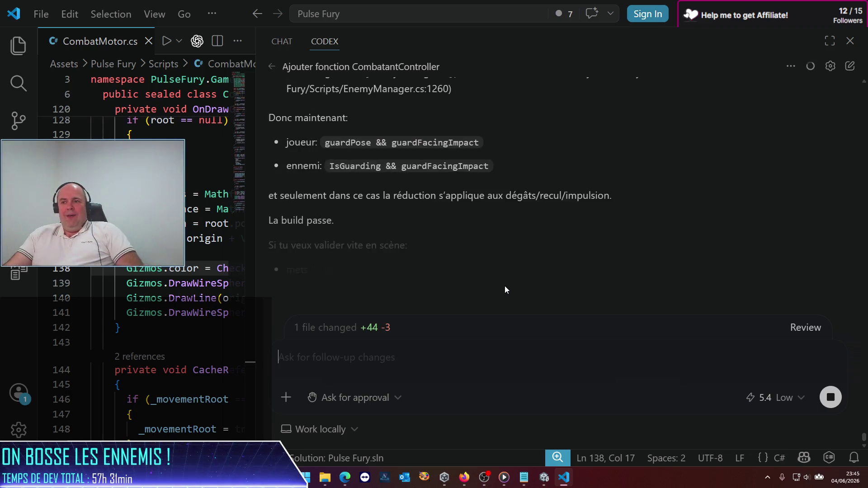
mouse_move(426, 278)
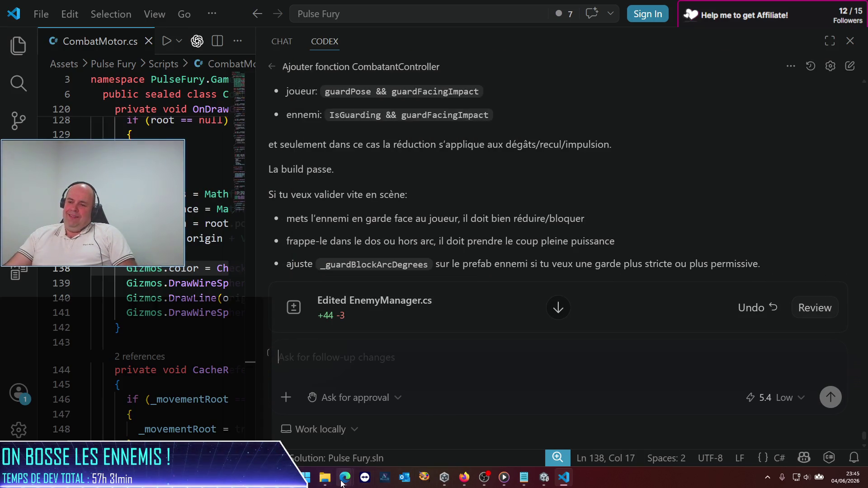
mouse_move(343, 480)
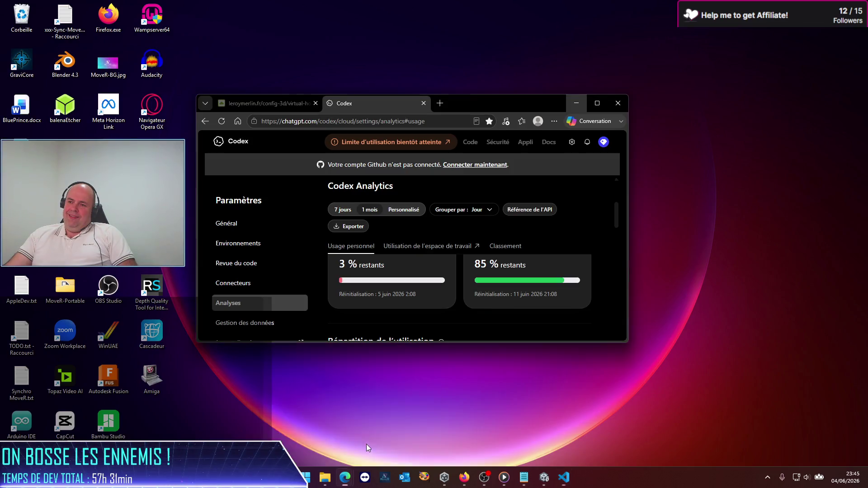
left_click(367, 444)
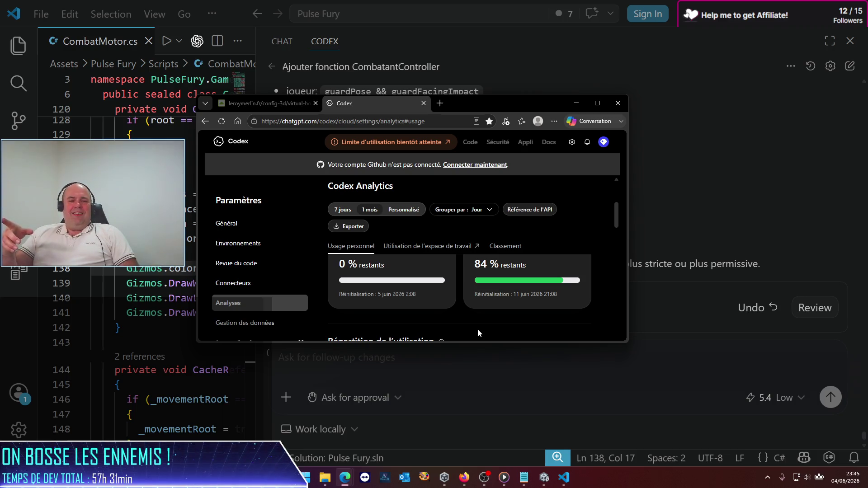
left_click(581, 103)
Step: Read Codex's summary of the symmetric EnemyManager.cs guard edit, then return to Unity to recompile
scroll(429, 263, "up", 4)
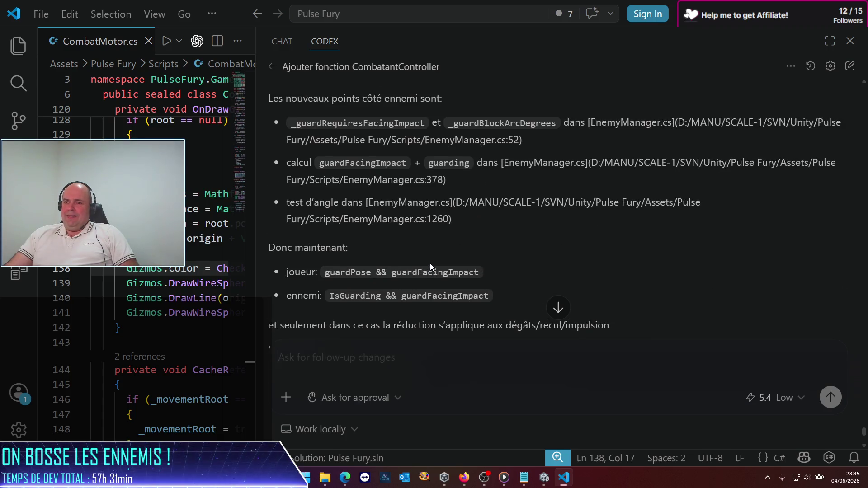
scroll(430, 263, "up", 5)
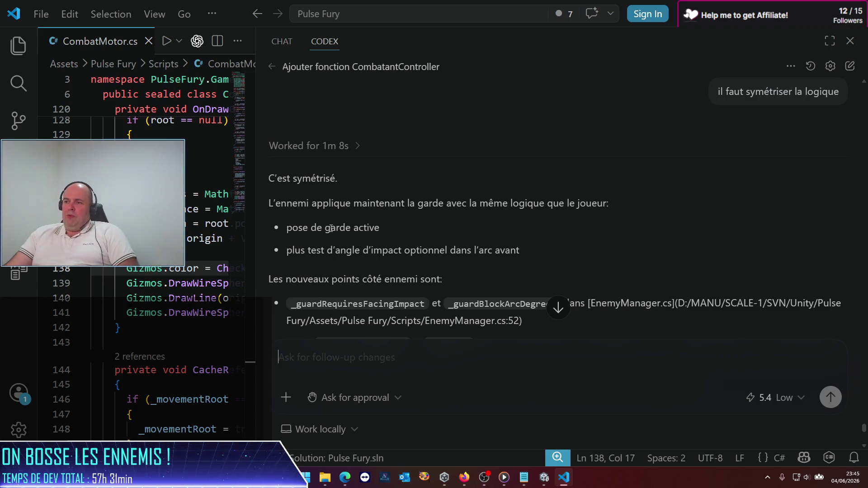
scroll(430, 220, "down", 2)
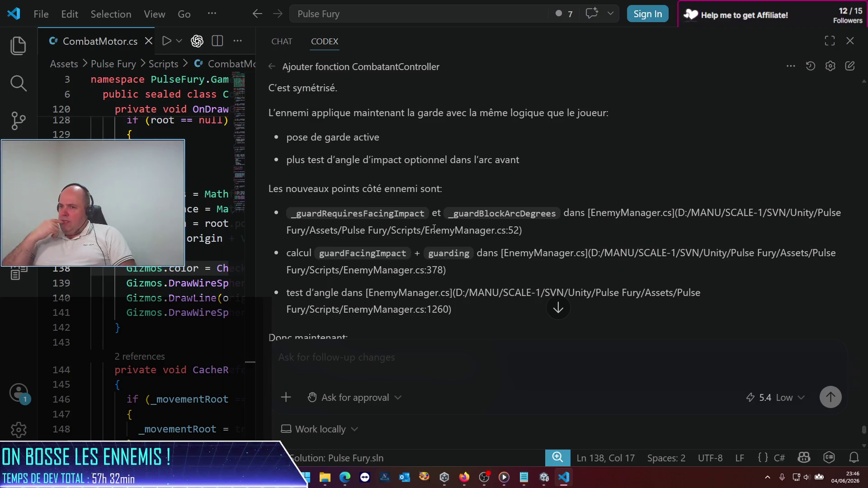
scroll(375, 224, "down", 5)
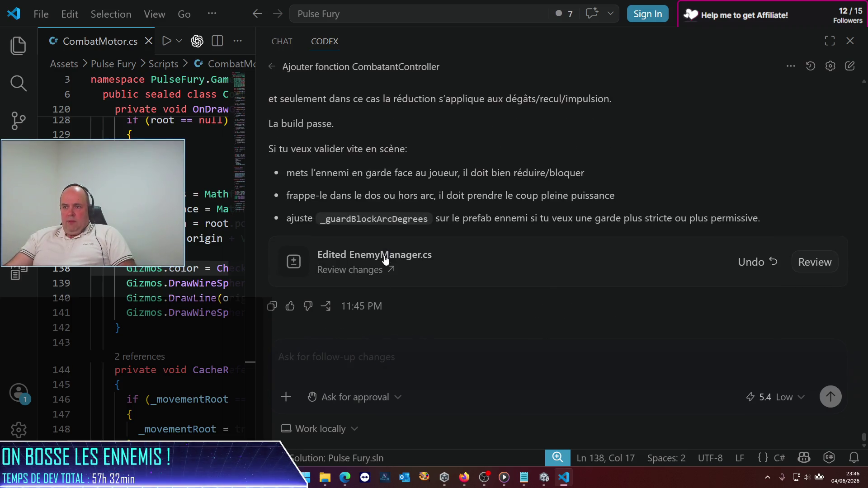
mouse_move(487, 253)
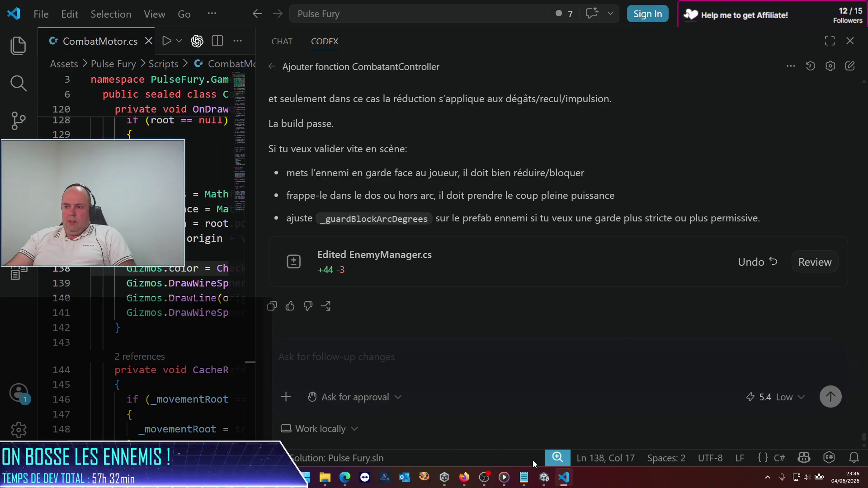
left_click(542, 483)
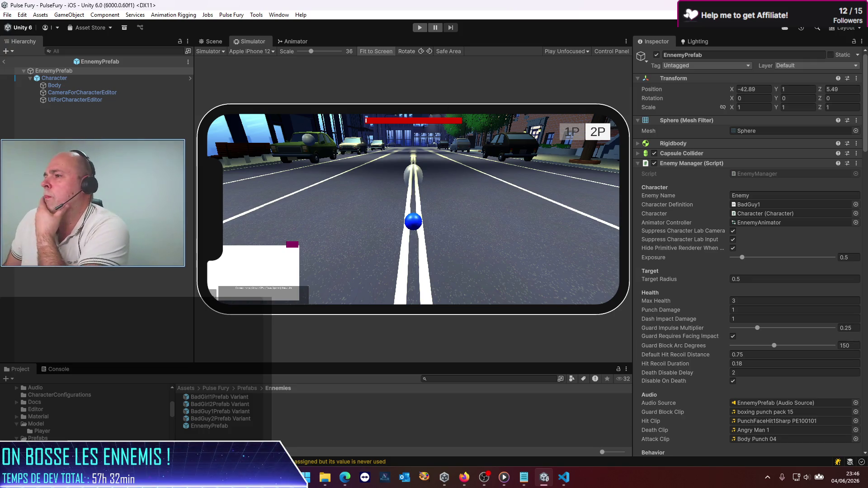
Step: Confirm Guard Requires Facing Impact is ticked and the block arc is 150°, then exit EnnemyPrefab
scroll(764, 265, "down", 3)
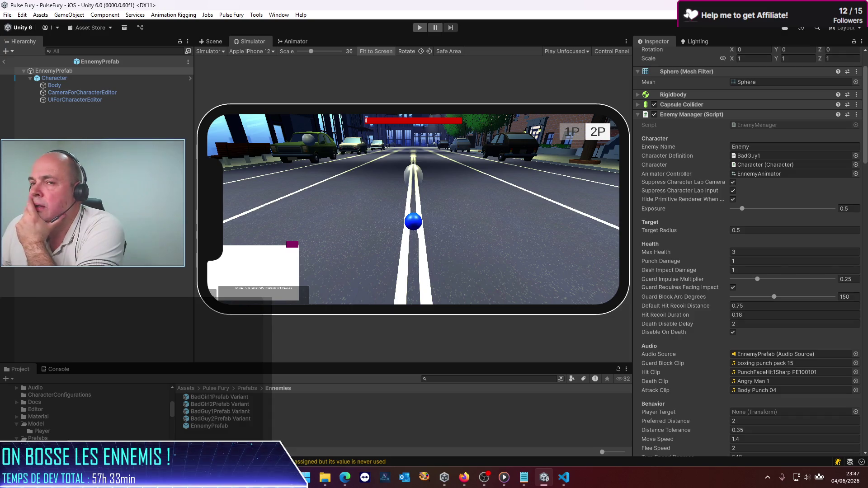
left_click(4, 61)
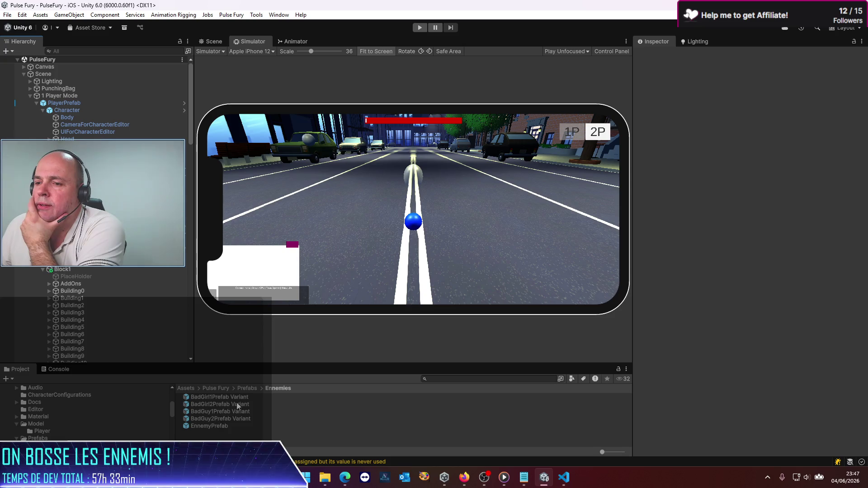
Step: Open PlayerPrefab and expand Player Manager to confirm Guard Block Arc Degrees is 150
left_click(247, 388)
double_click(201, 411)
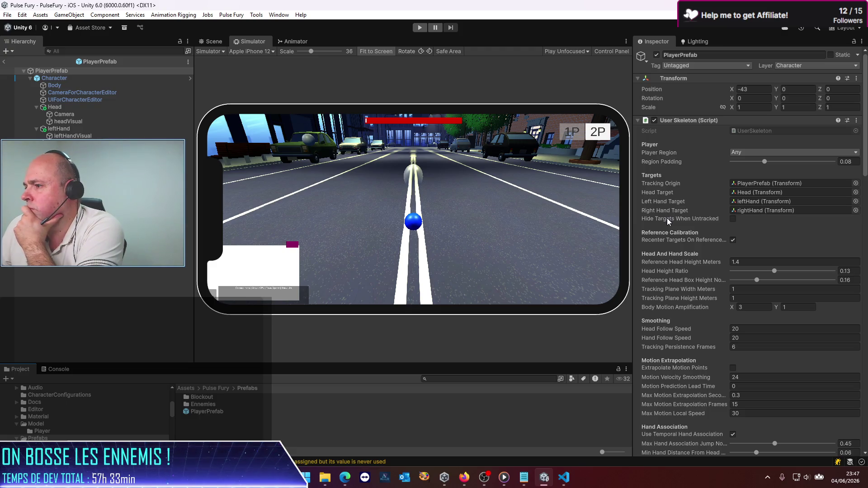
scroll(667, 219, "down", 3)
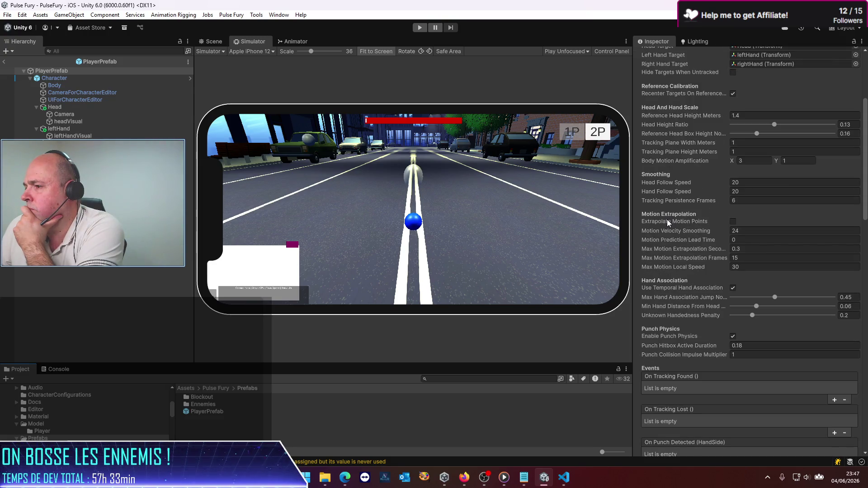
scroll(667, 218, "down", 3)
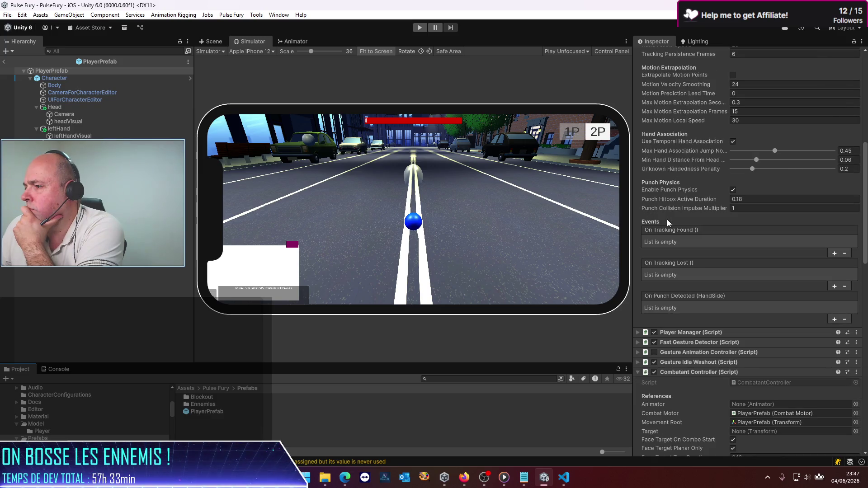
left_click(639, 332)
scroll(664, 297, "down", 3)
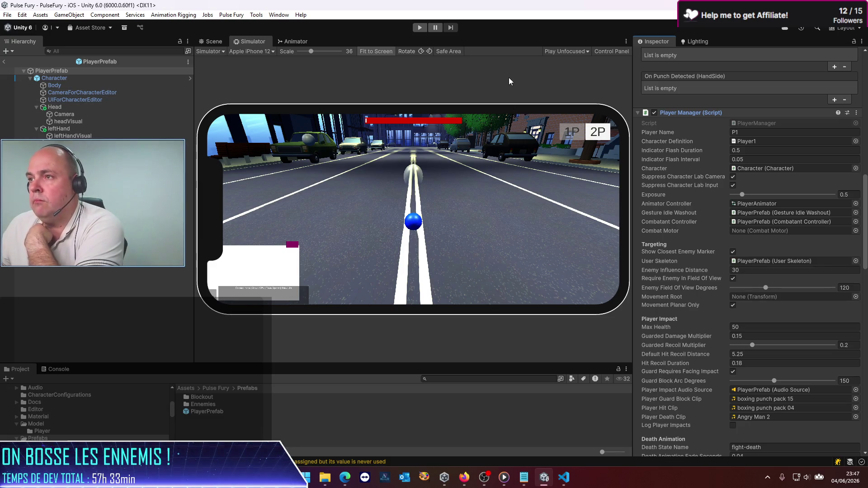
Step: Maximize the Simulator view and start Play mode to test the guard
left_click(627, 41)
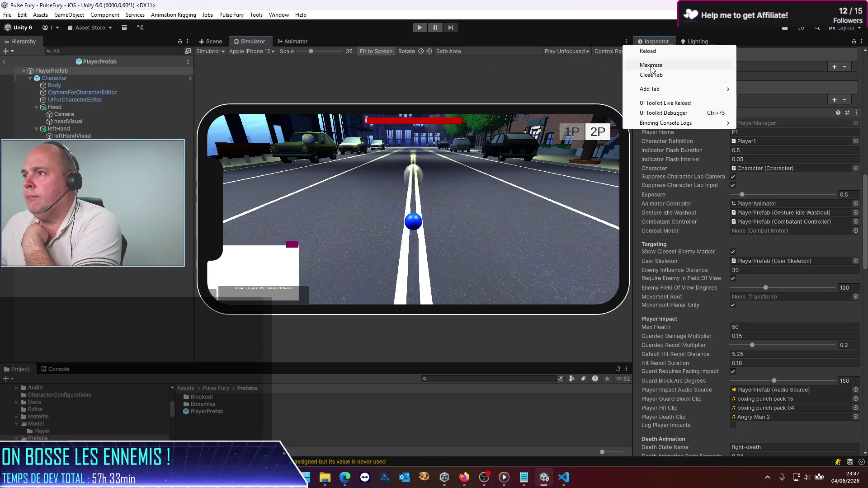
left_click(633, 65)
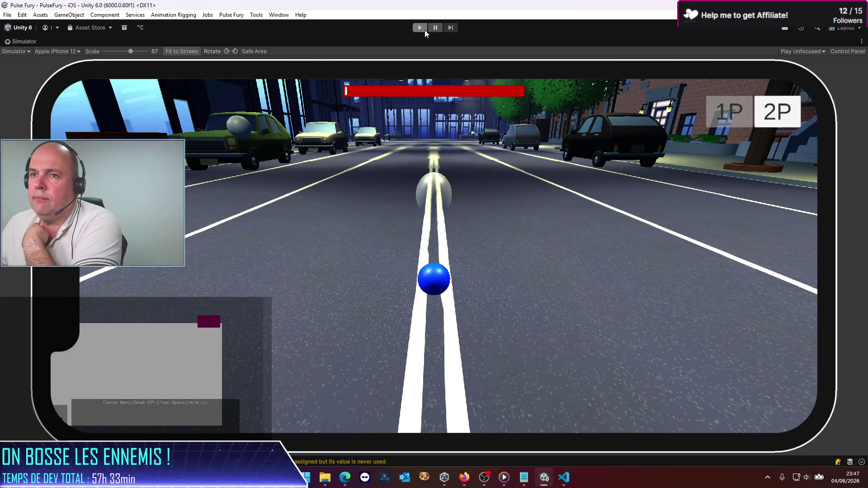
left_click(424, 29)
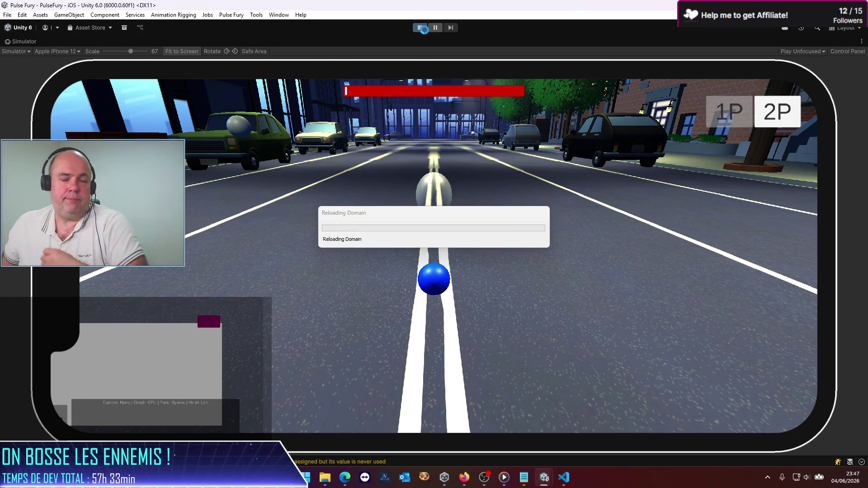